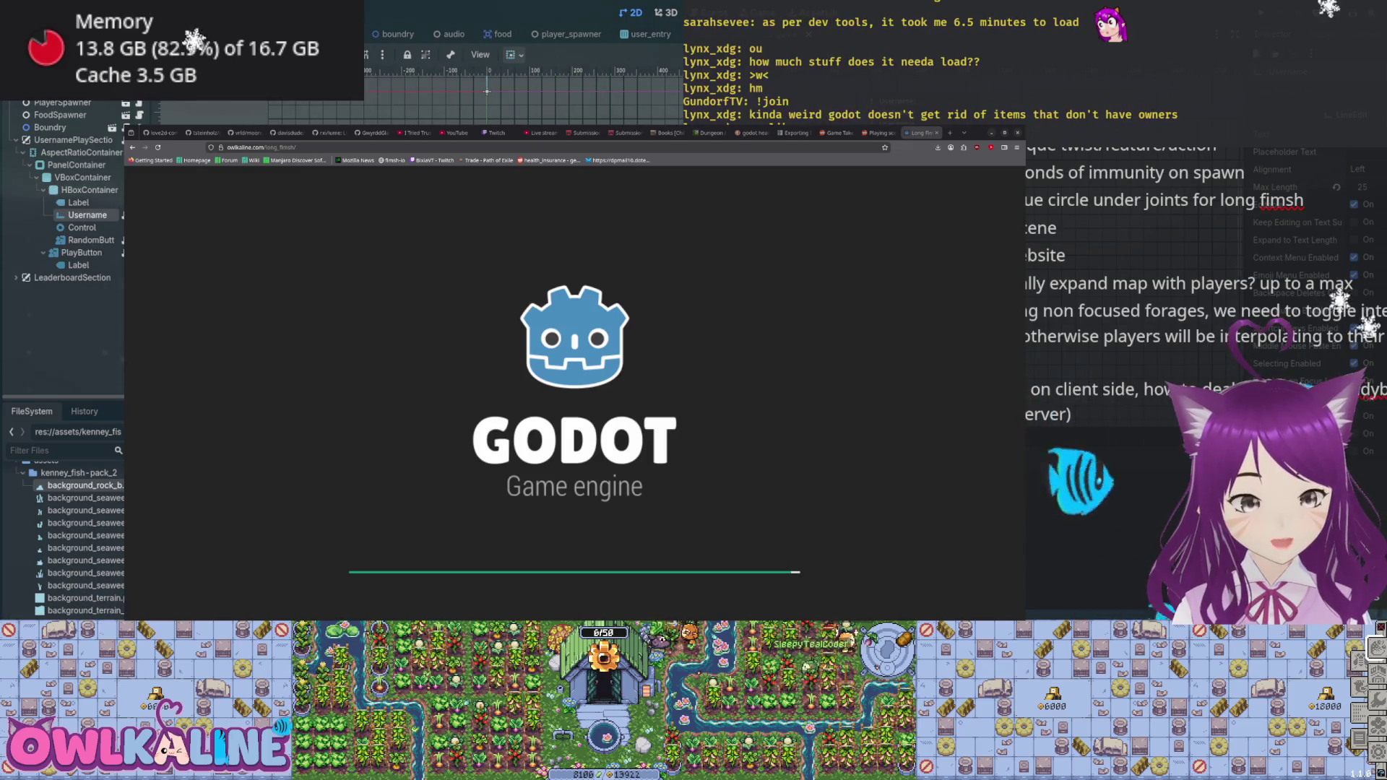
- Select the seaweed background texture file while the Fimsh.io web build loads in Firefox
left_click(85, 510)
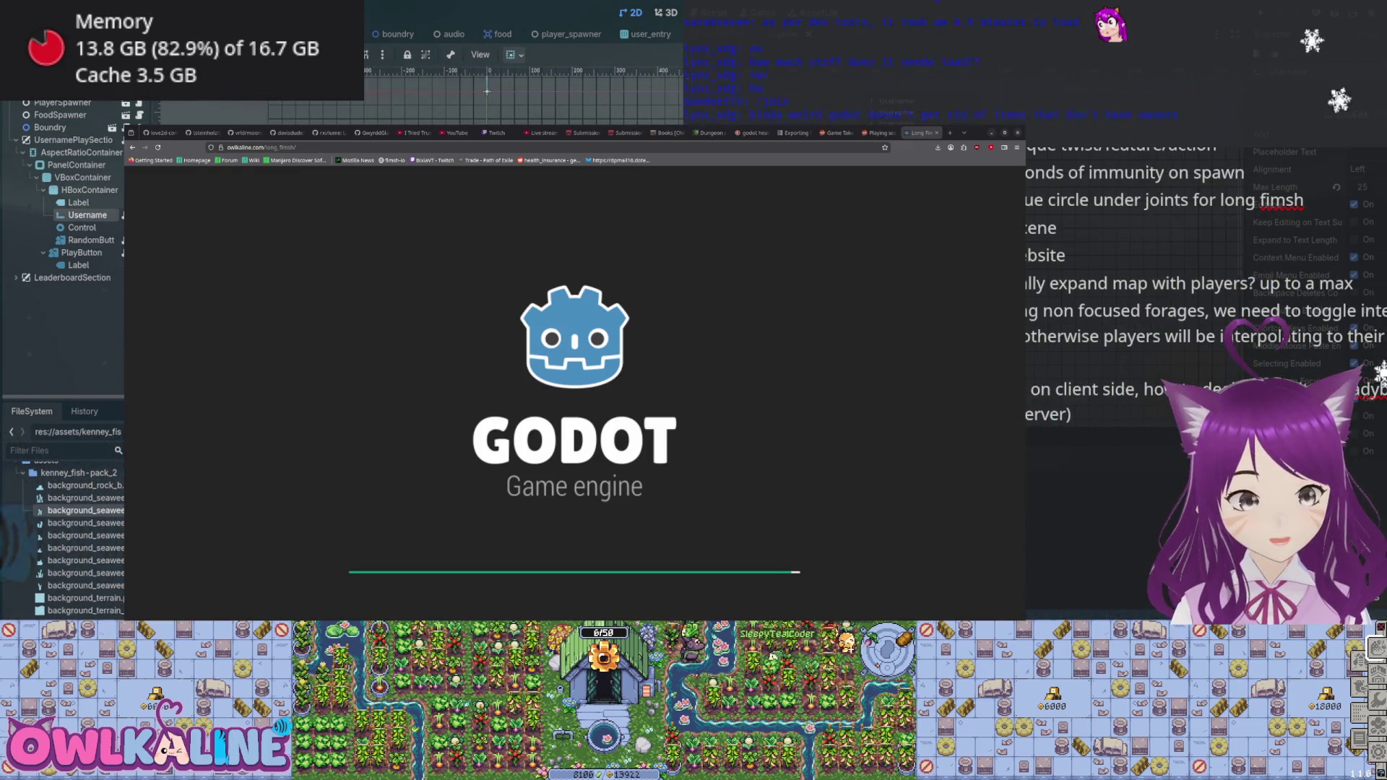
scroll(72, 196, "up", 1)
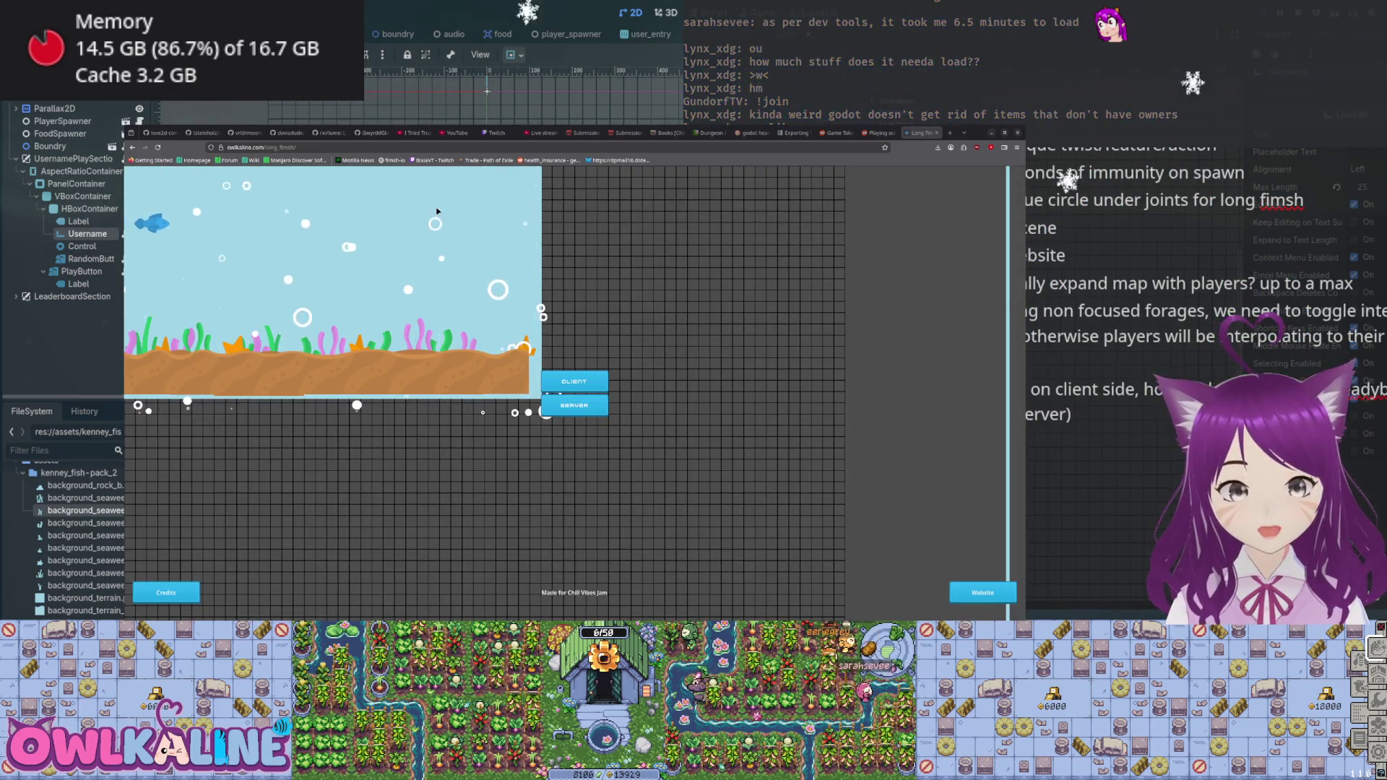
- Join Fimsh.io as a client and enter the fish world with the random username
left_click(567, 388)
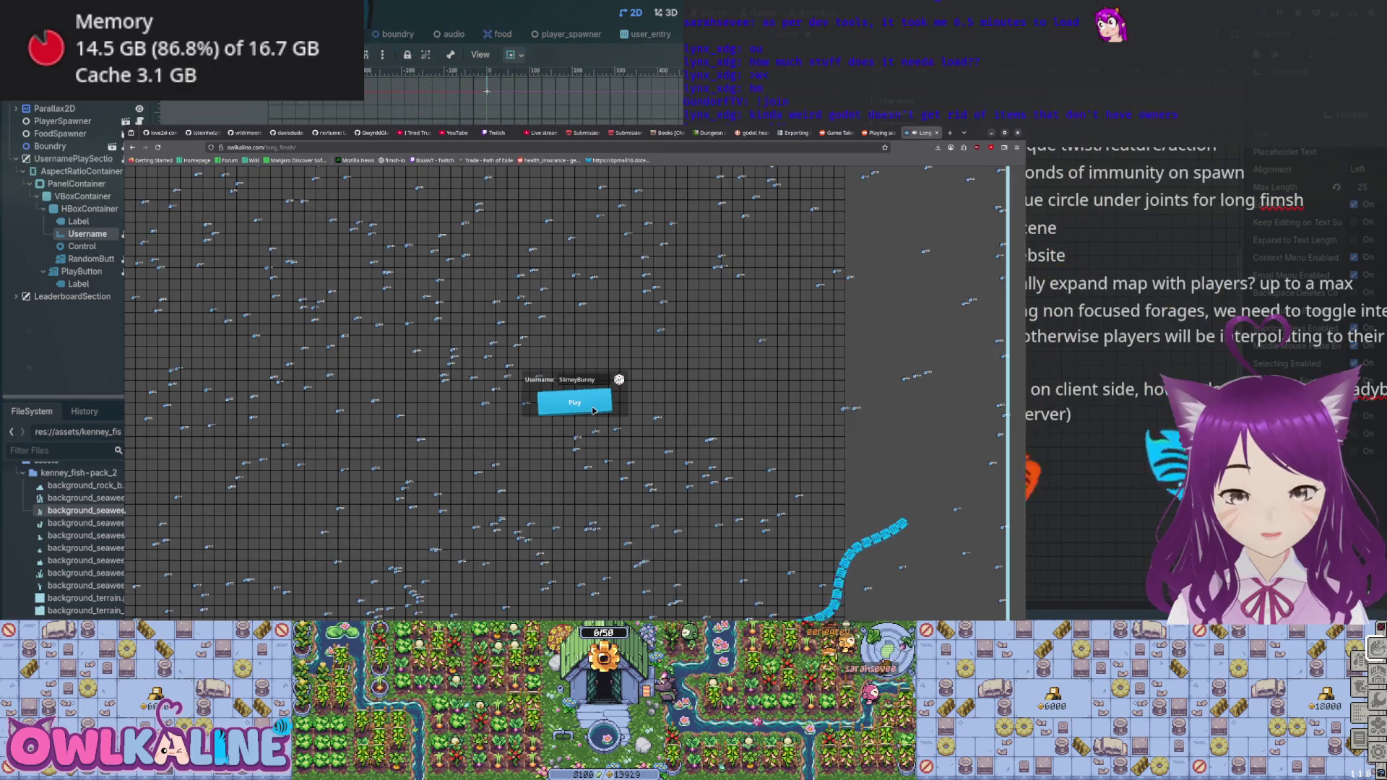
left_click(572, 400)
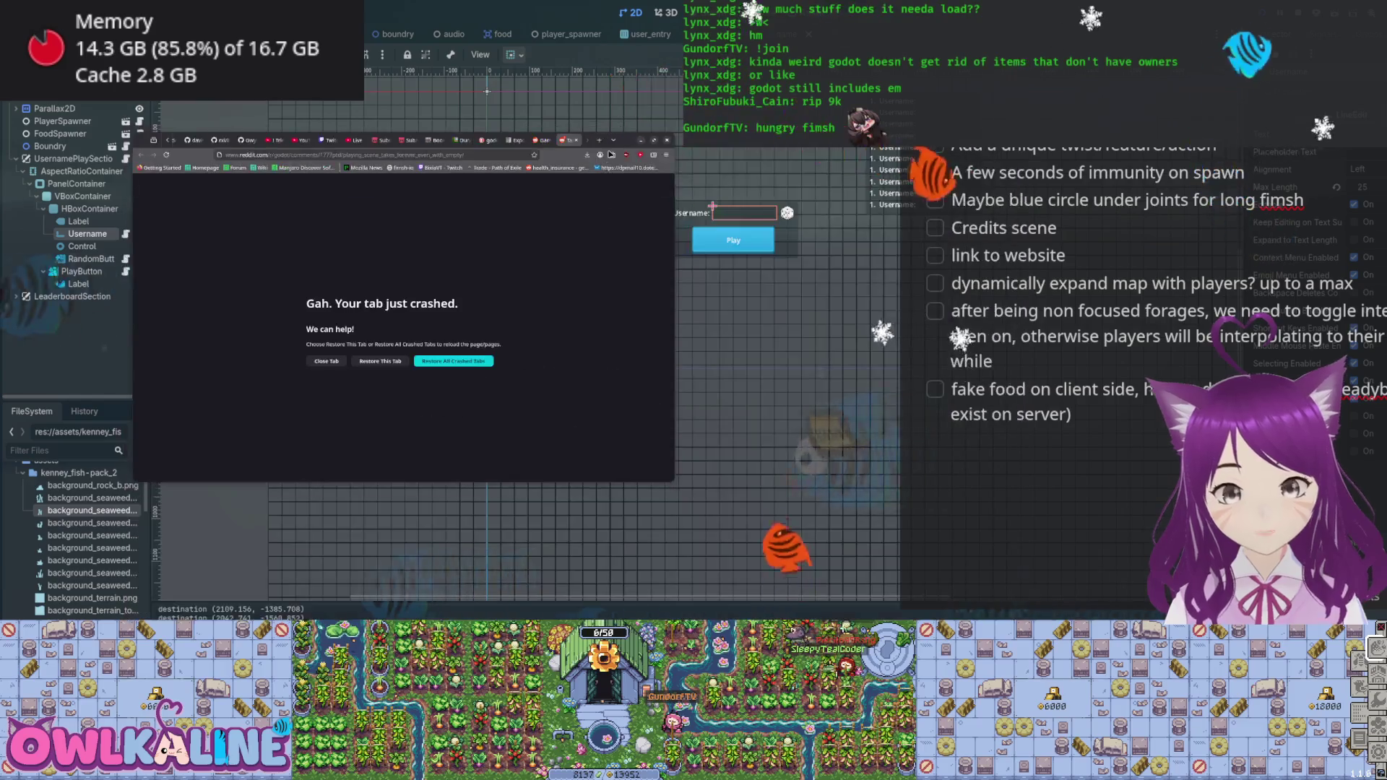
- Drop a fish texture into the 2D scene as TextureRect2 and stop the running game with F8
left_click_drag(705, 210, 596, 101)
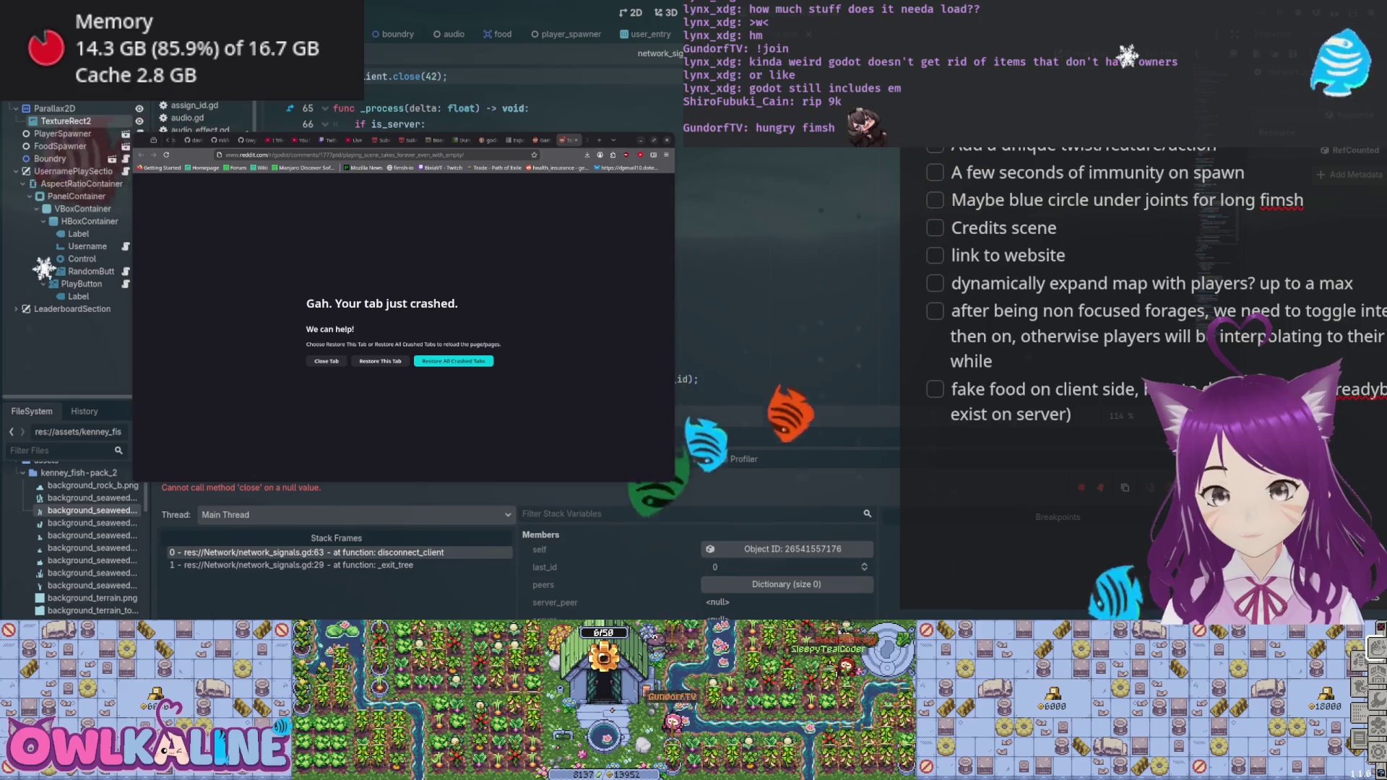
key("F8")
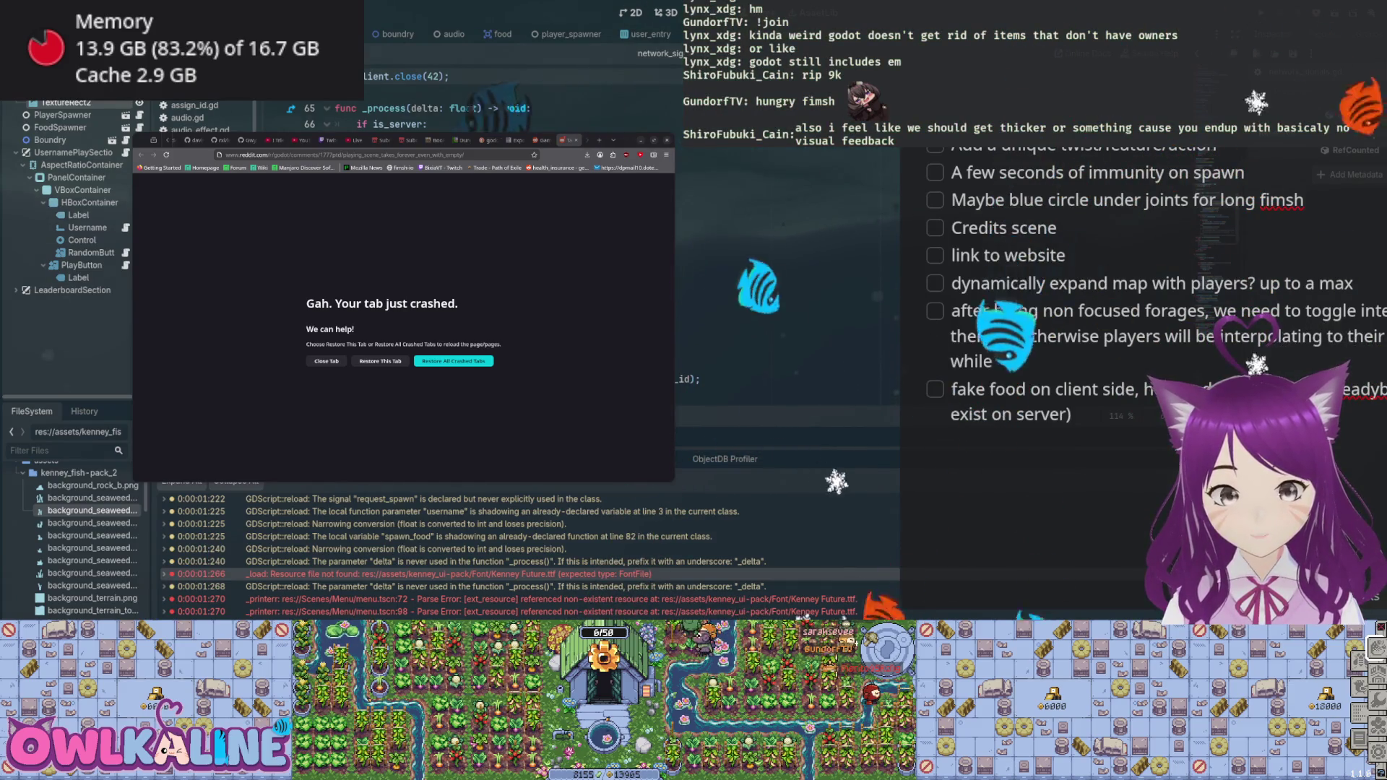
- Scroll the Steps left note to its top and expand the 'Fimsh to grow when given points' sub-tasks
scroll(976, 305, "up", 10)
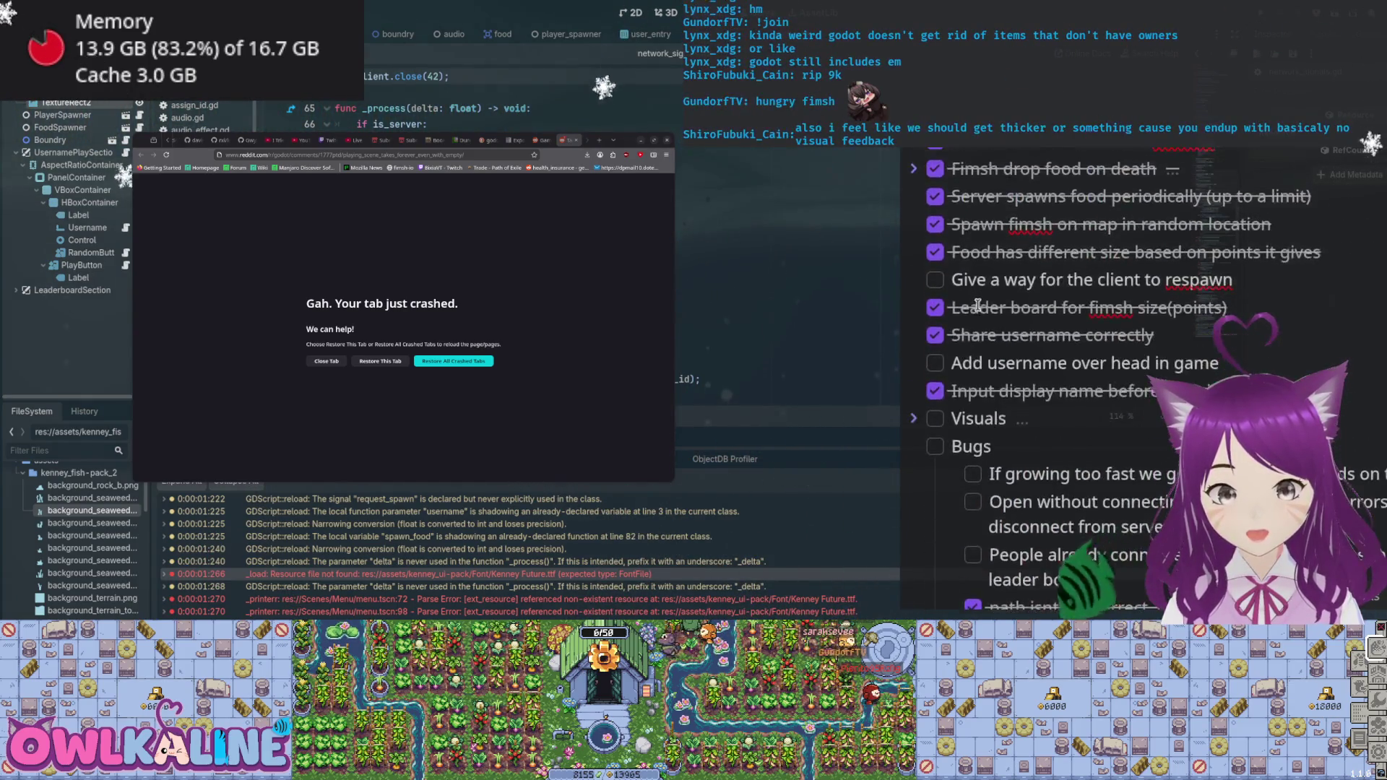
scroll(979, 310, "up", 5)
left_click(914, 305)
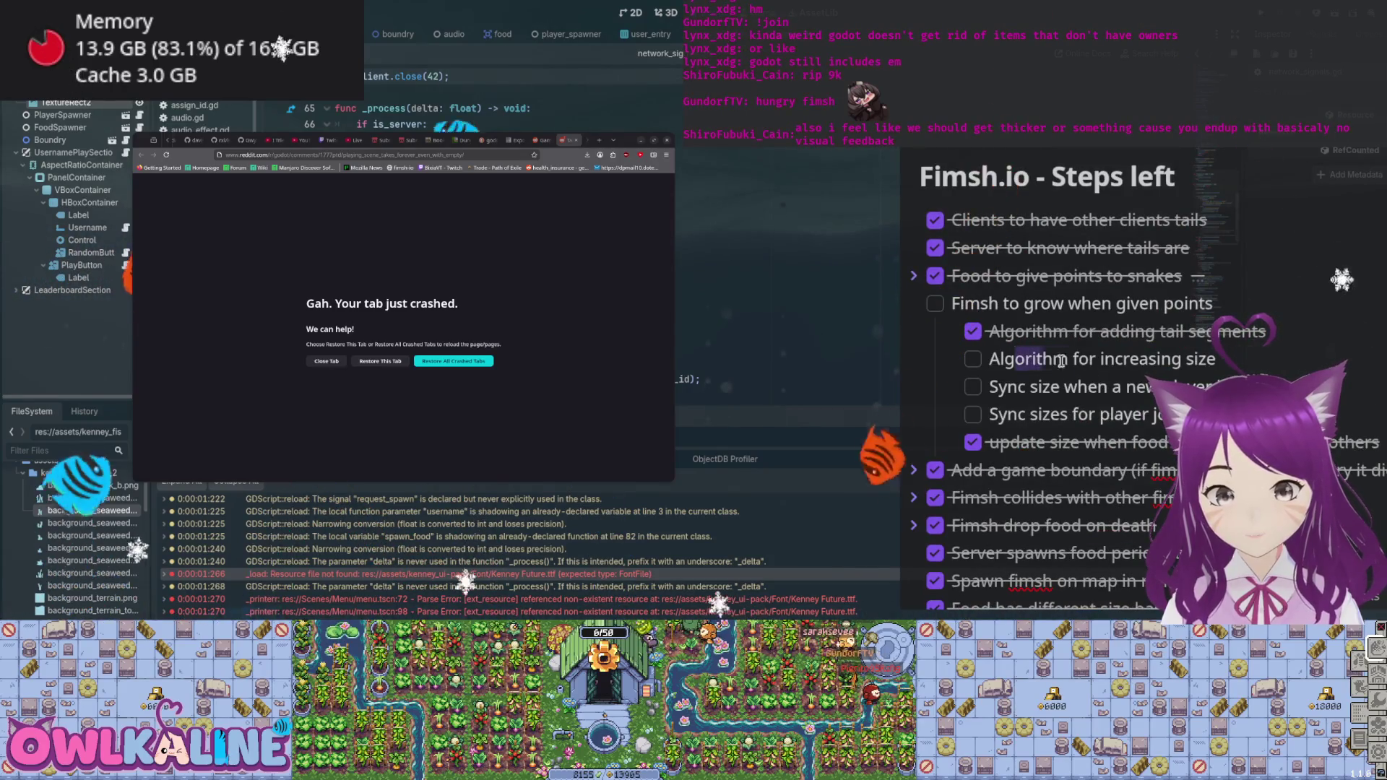
left_click(1123, 367)
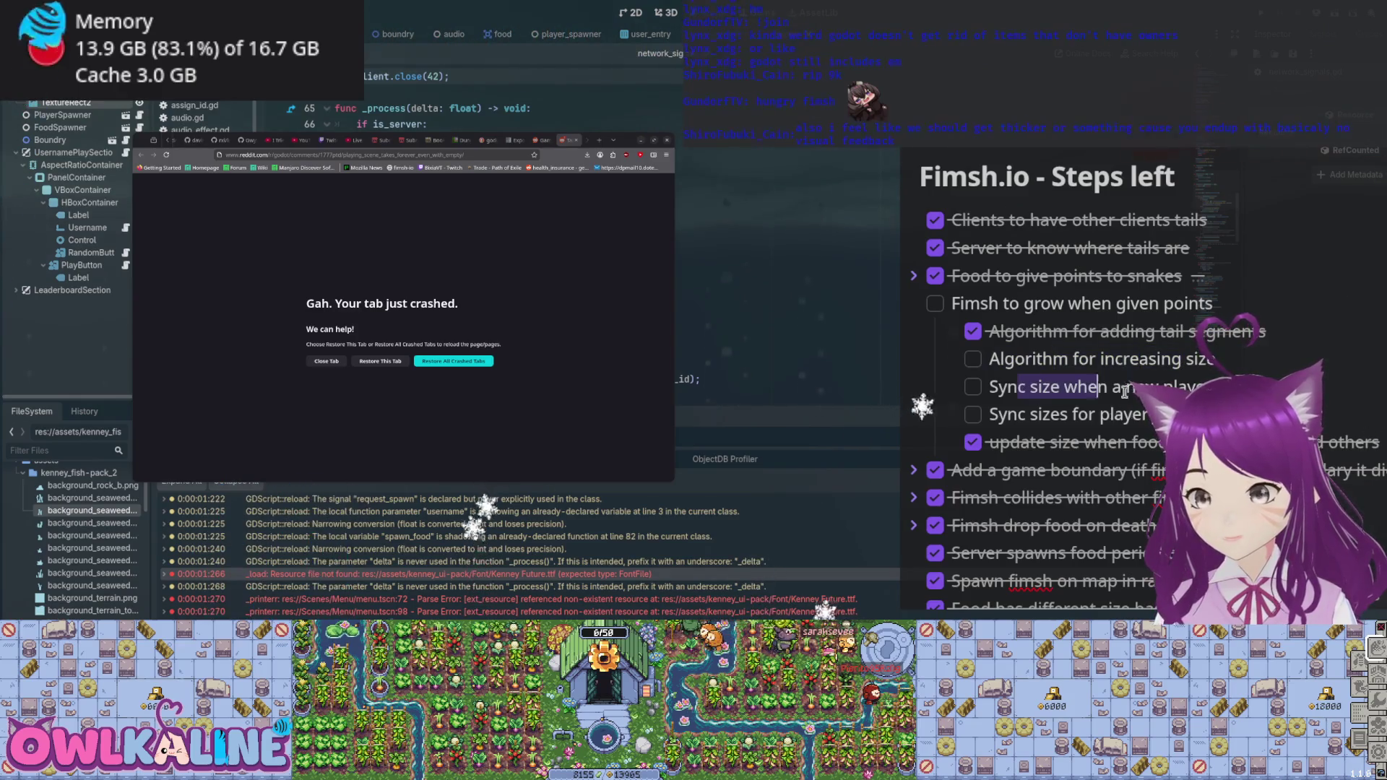
left_click_drag(1066, 361, 1075, 334)
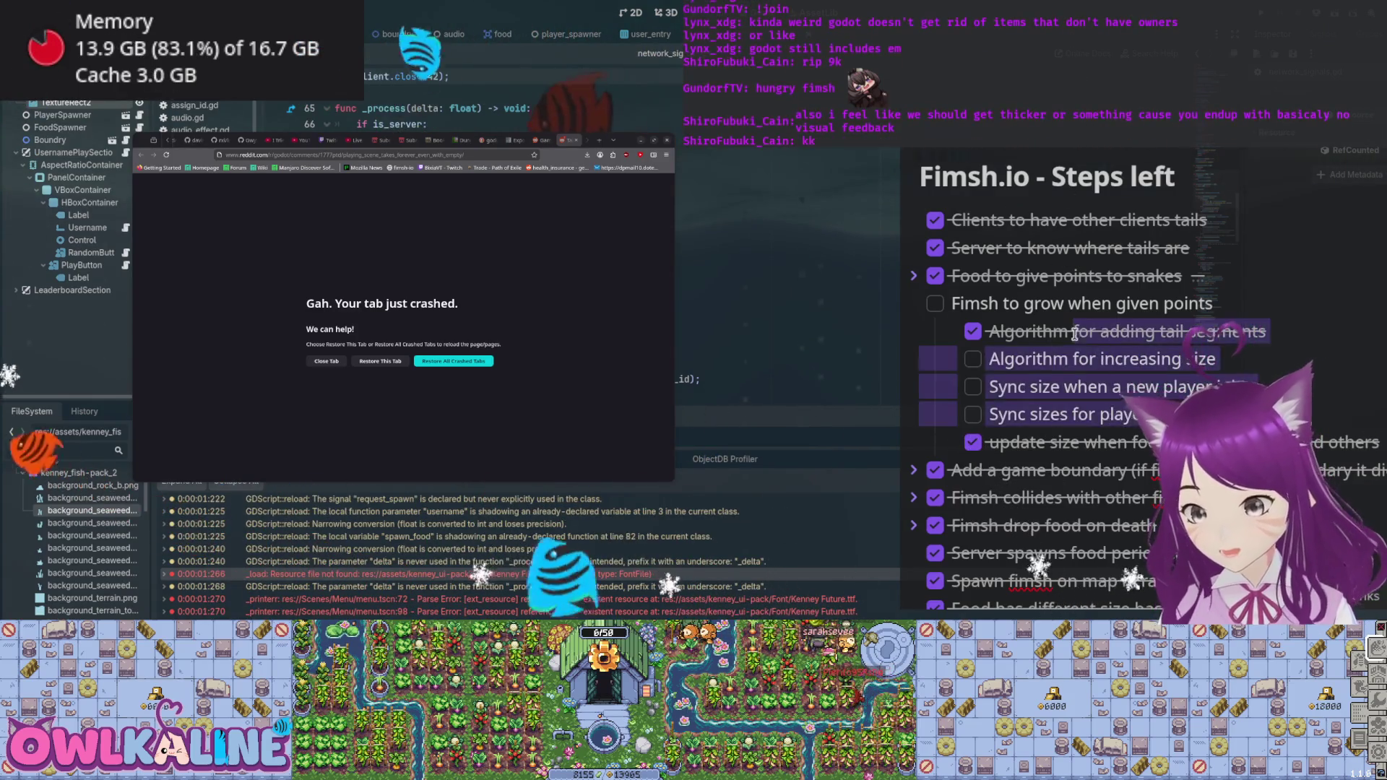
left_click(1052, 359)
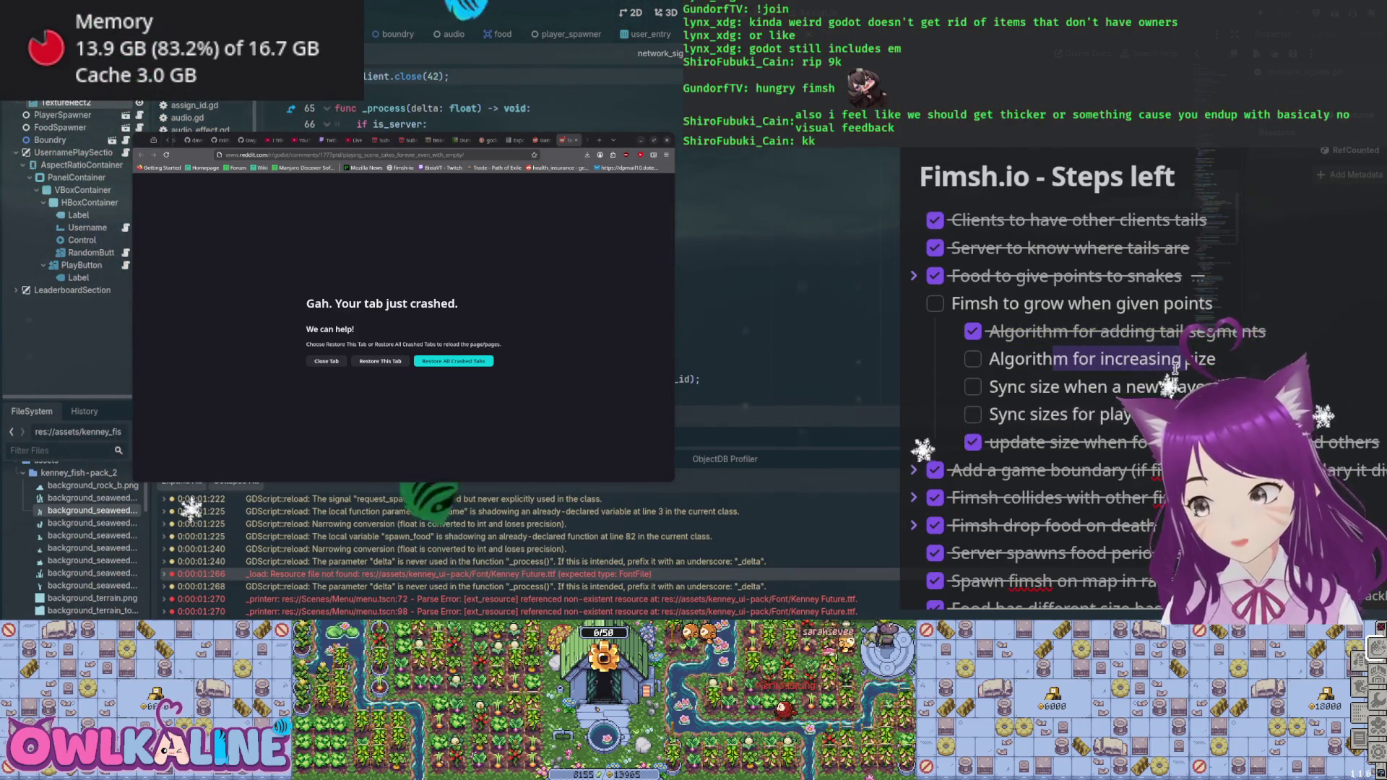
left_click_drag(1172, 361, 1197, 369)
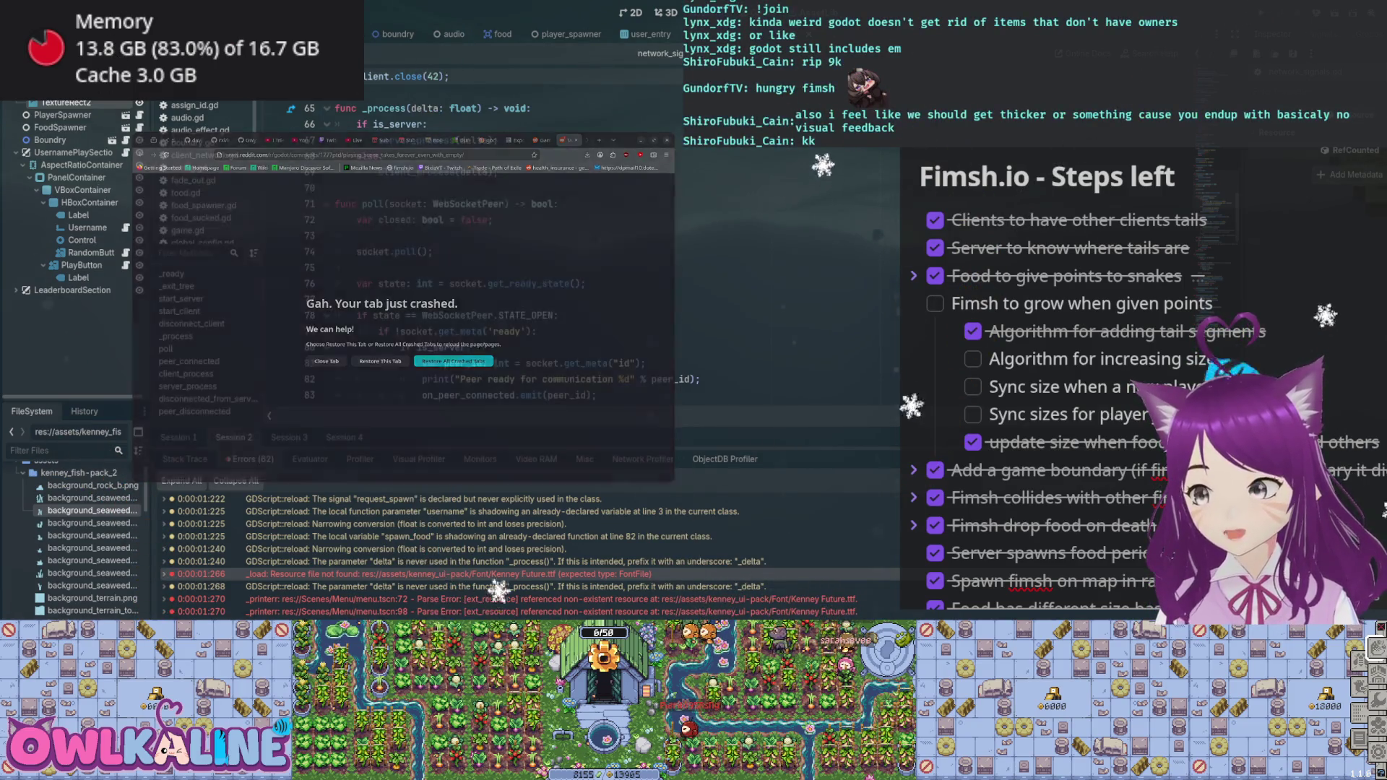
- Back in Godot, open the script, briefly hide the debugger panel, then switch to the 2D view
key("alt+Tab")
left_click(203, 205)
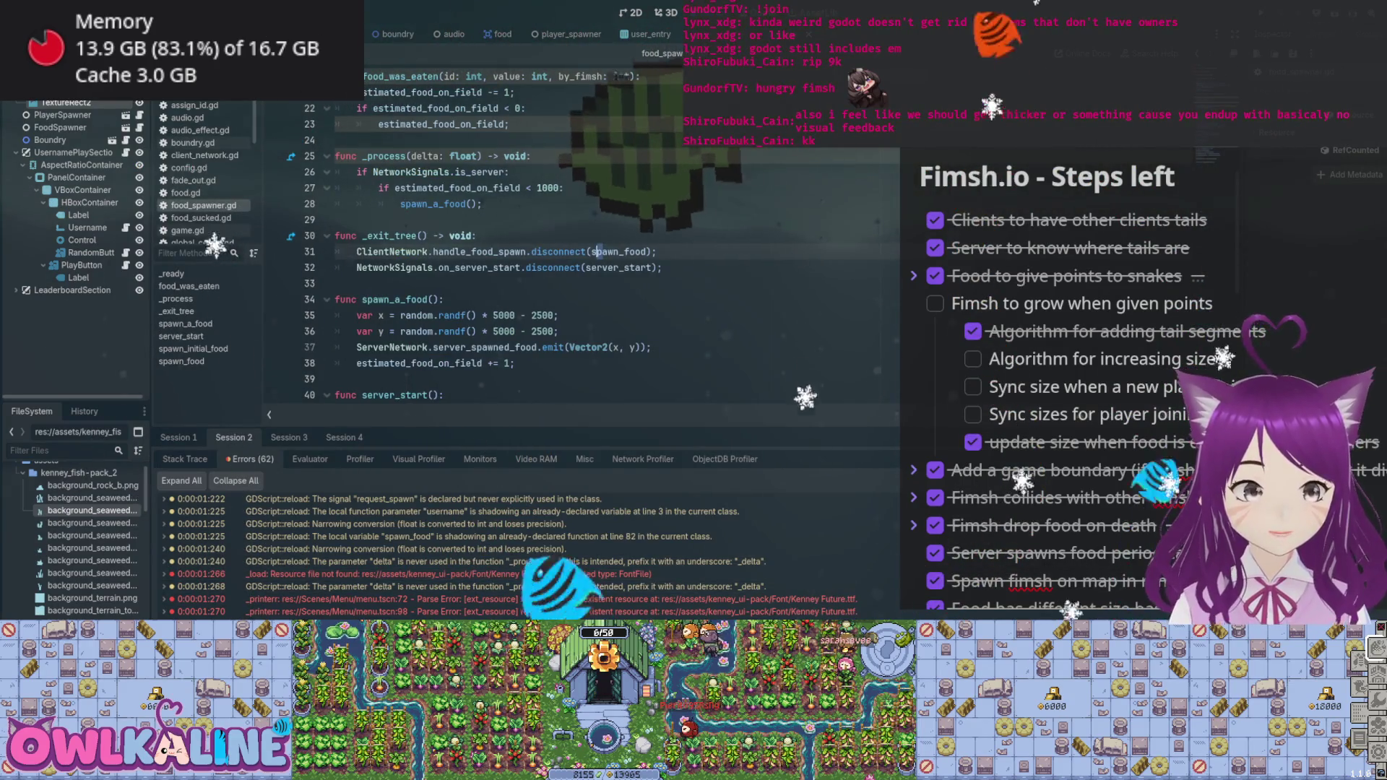
key("ctrl+j")
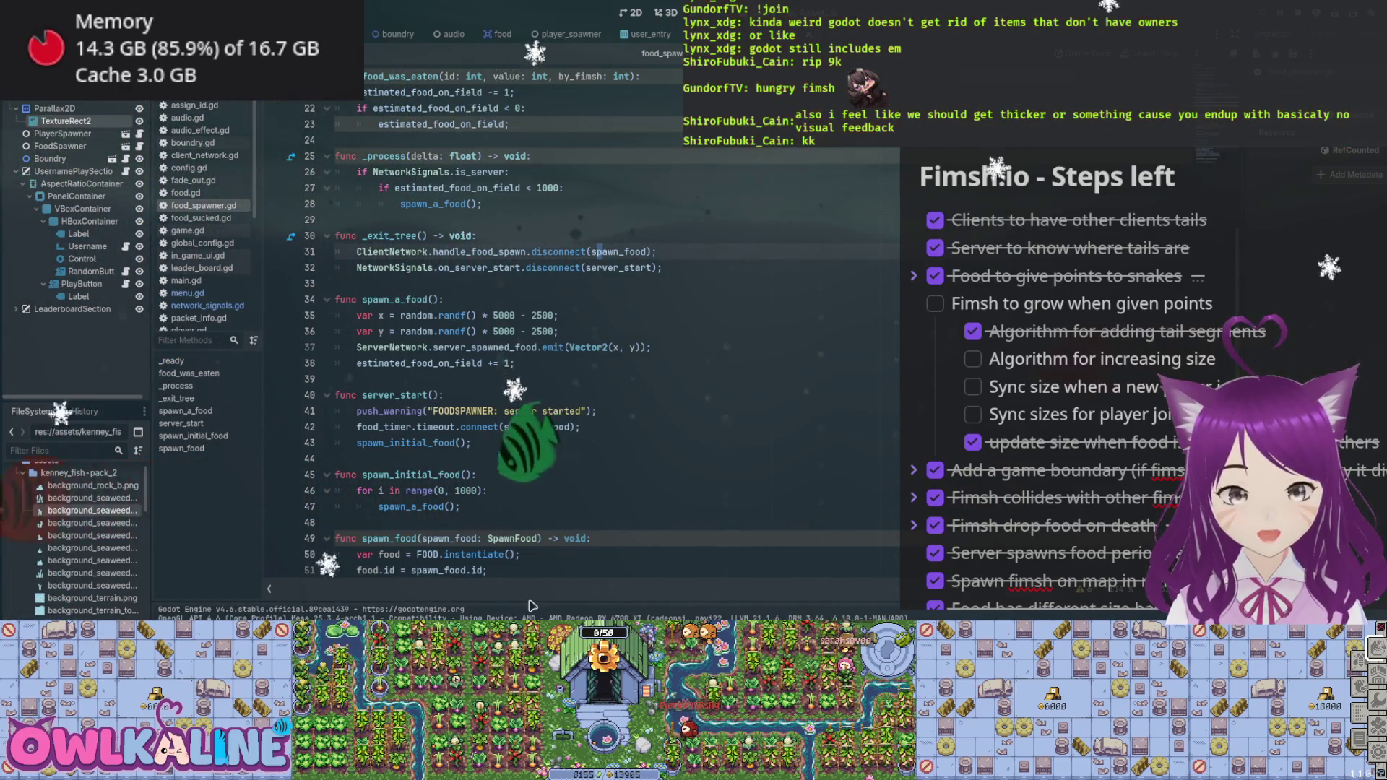
key("ctrl+j")
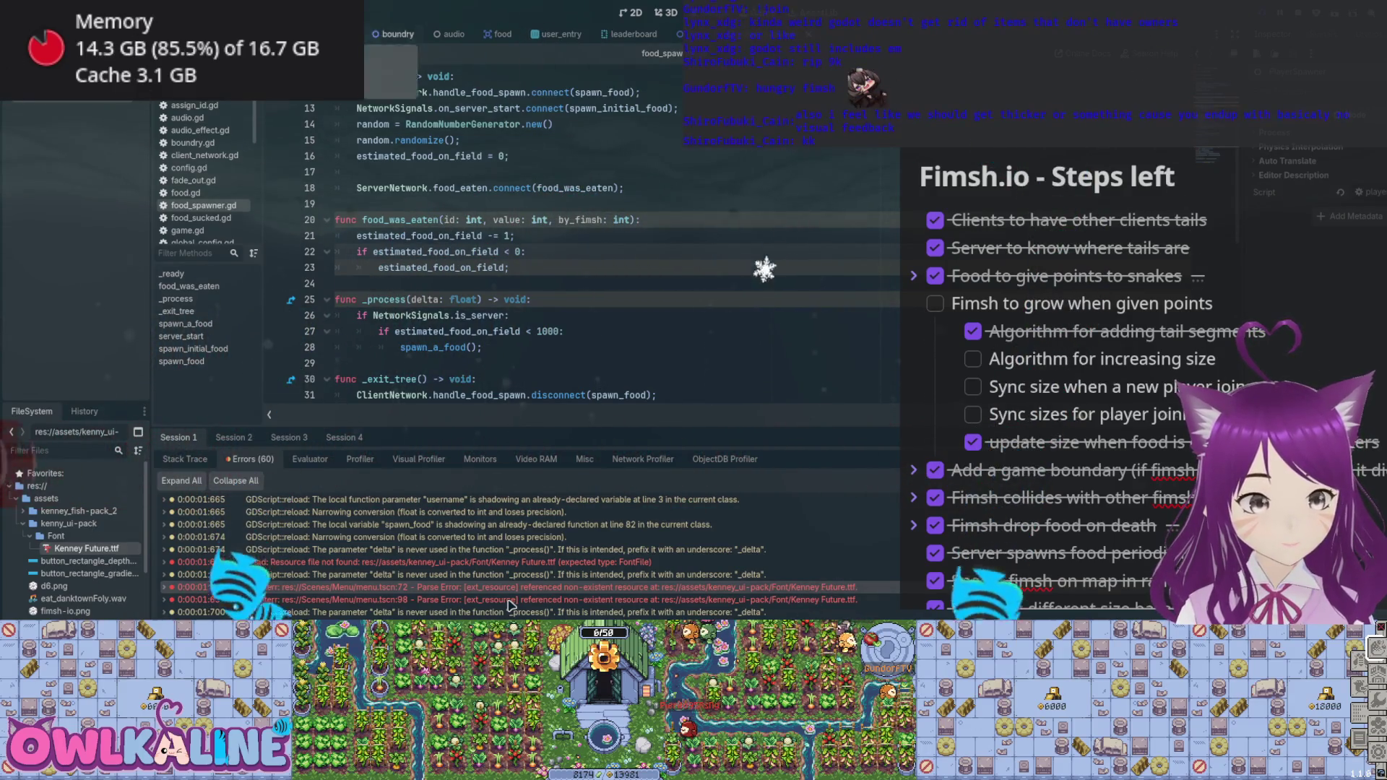
key("ctrl+F1")
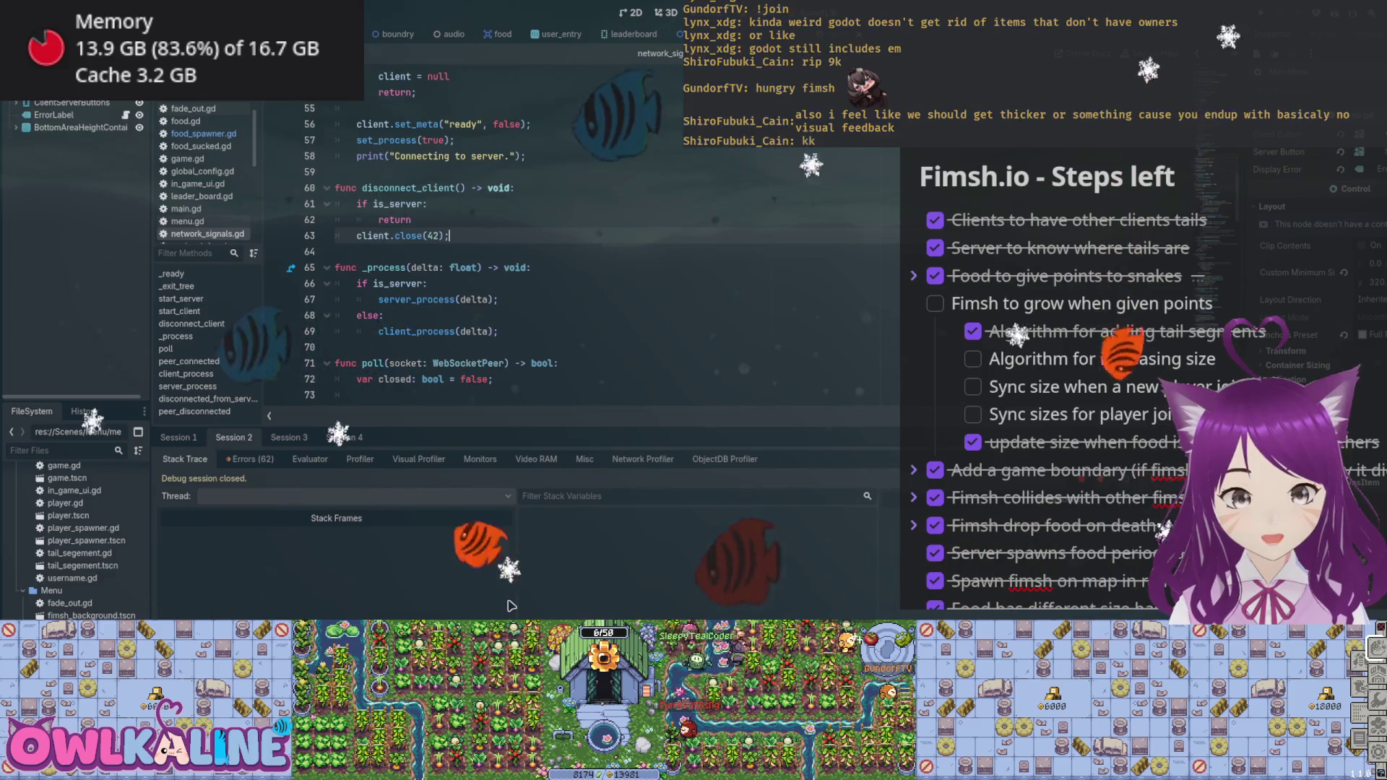
- Hide the debugger log, run the project with F5, then return to the player scene's 2D view
key("ctrl+j")
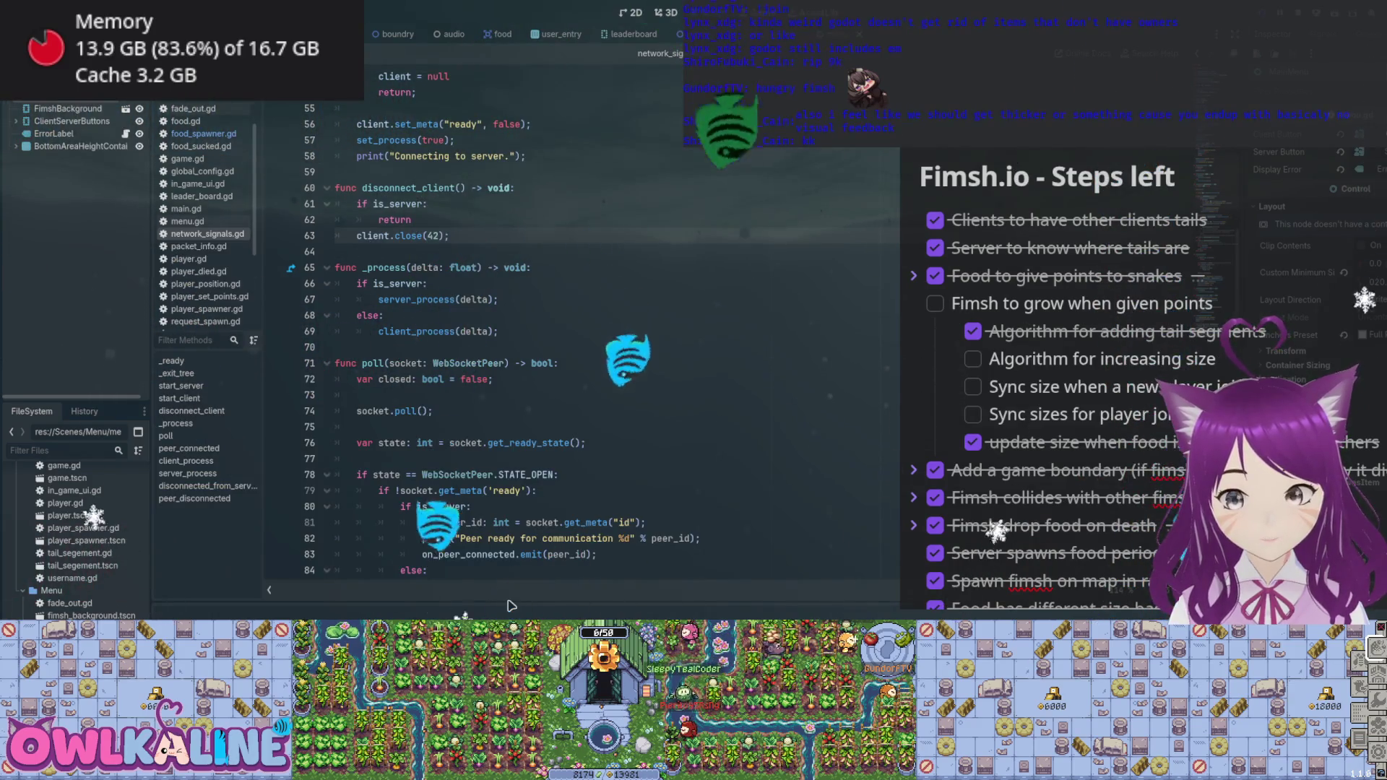
key("F5")
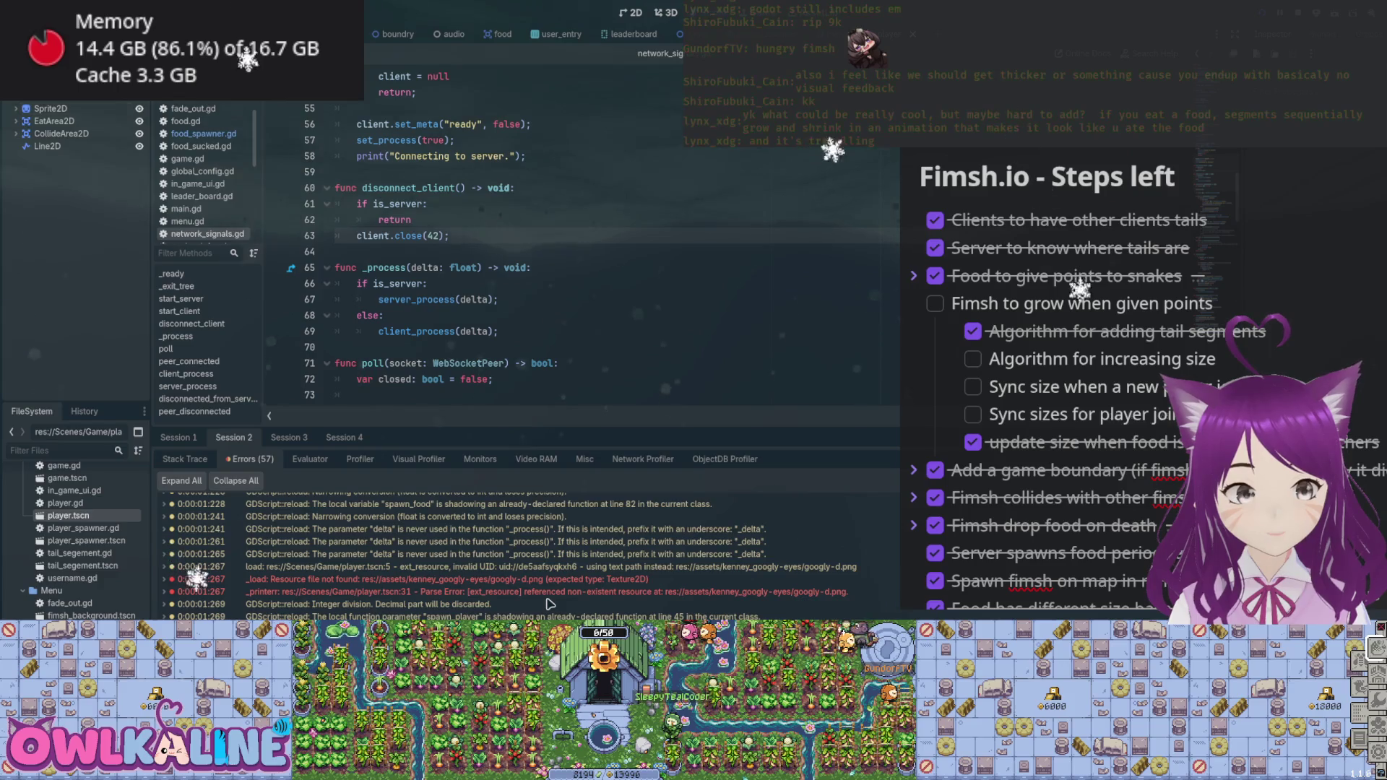
key("ctrl+F1")
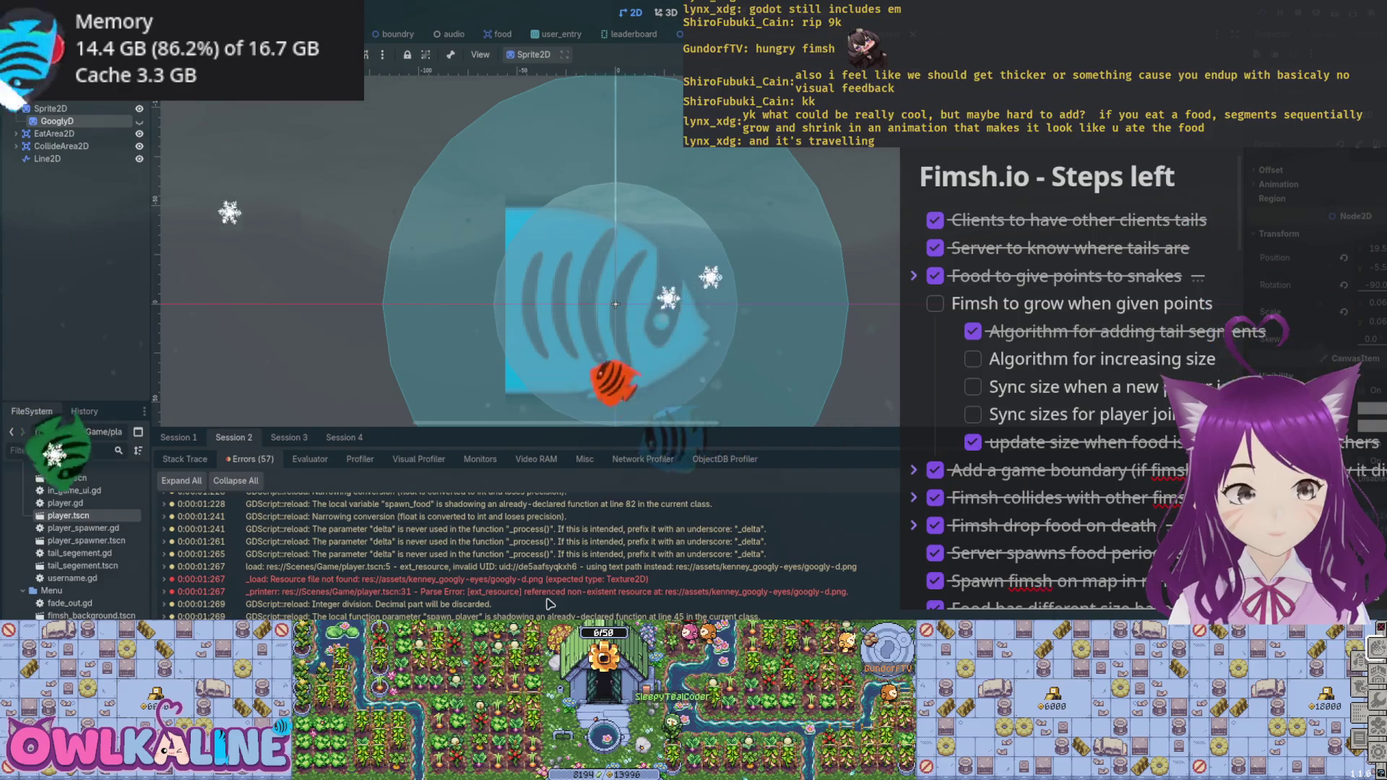
- Delete the GooglyD node, save player.tscn, and hide the debugger panel
key("Delete")
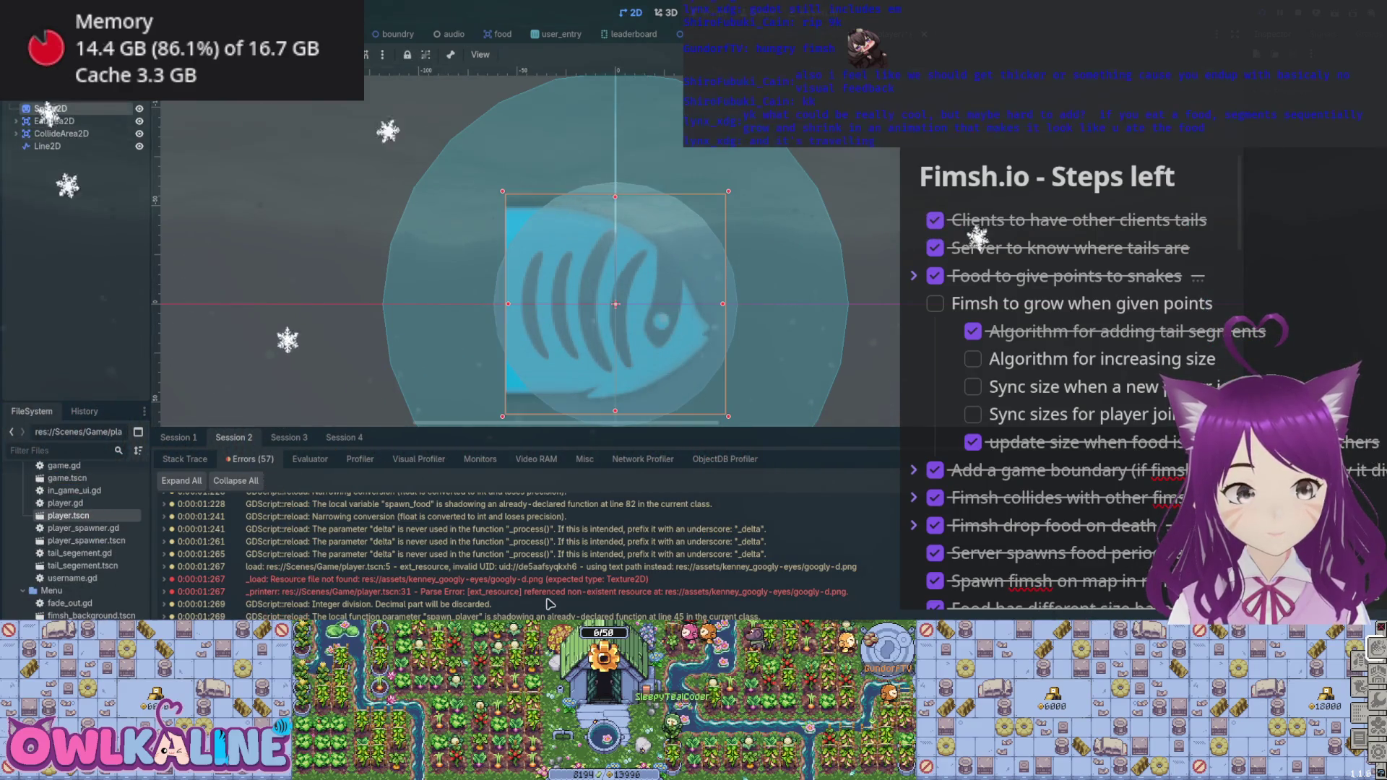
key("ctrl+s")
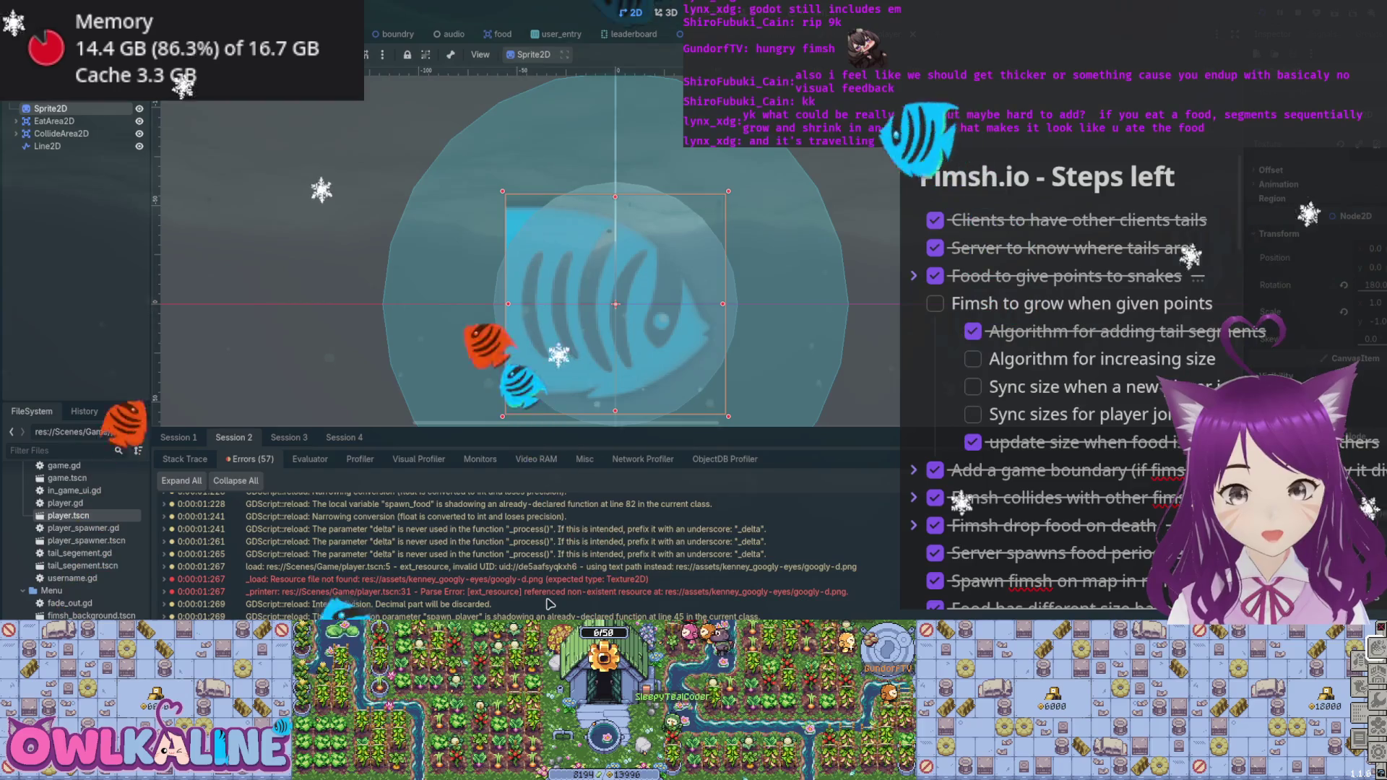
key("ctrl+j")
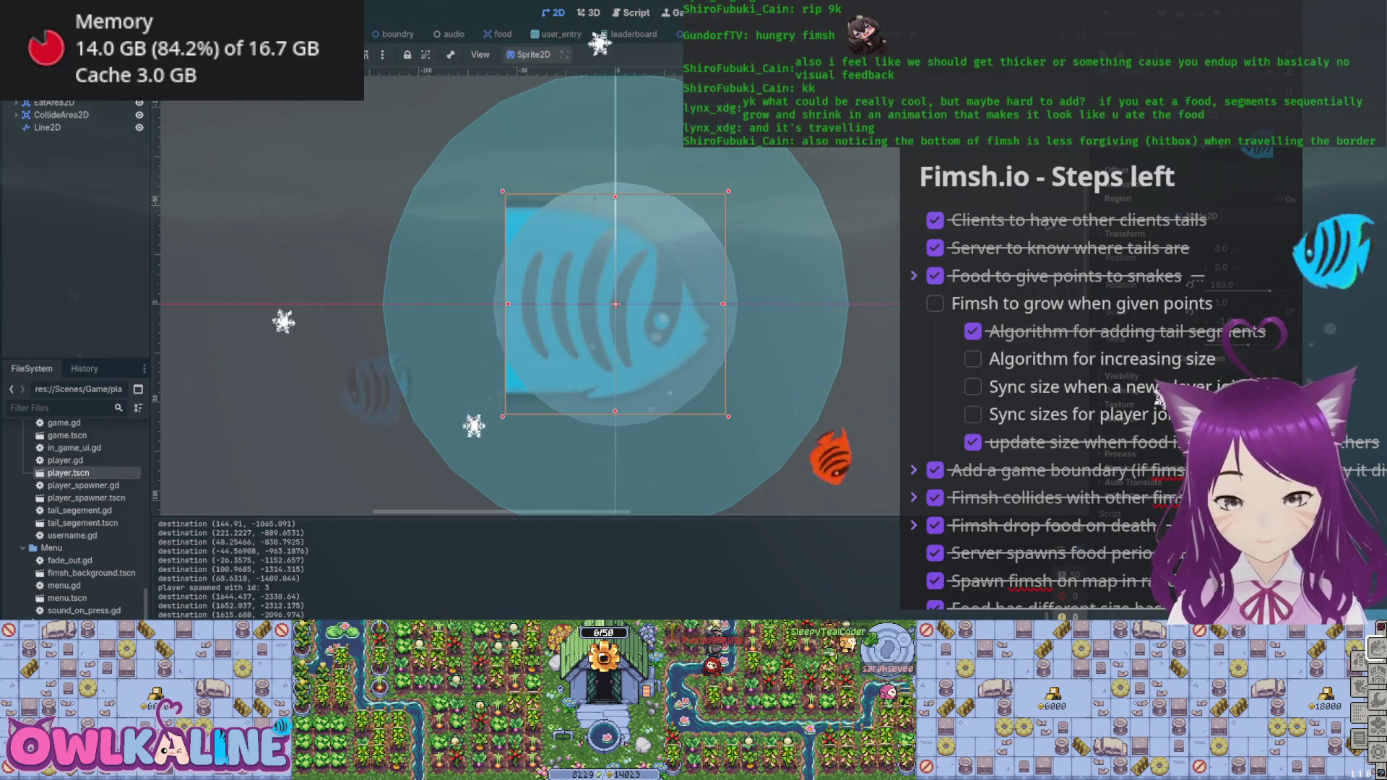
- Zoom in on the player fish and select the Line2D node to inspect its properties
scroll(609, 450, "up", 2)
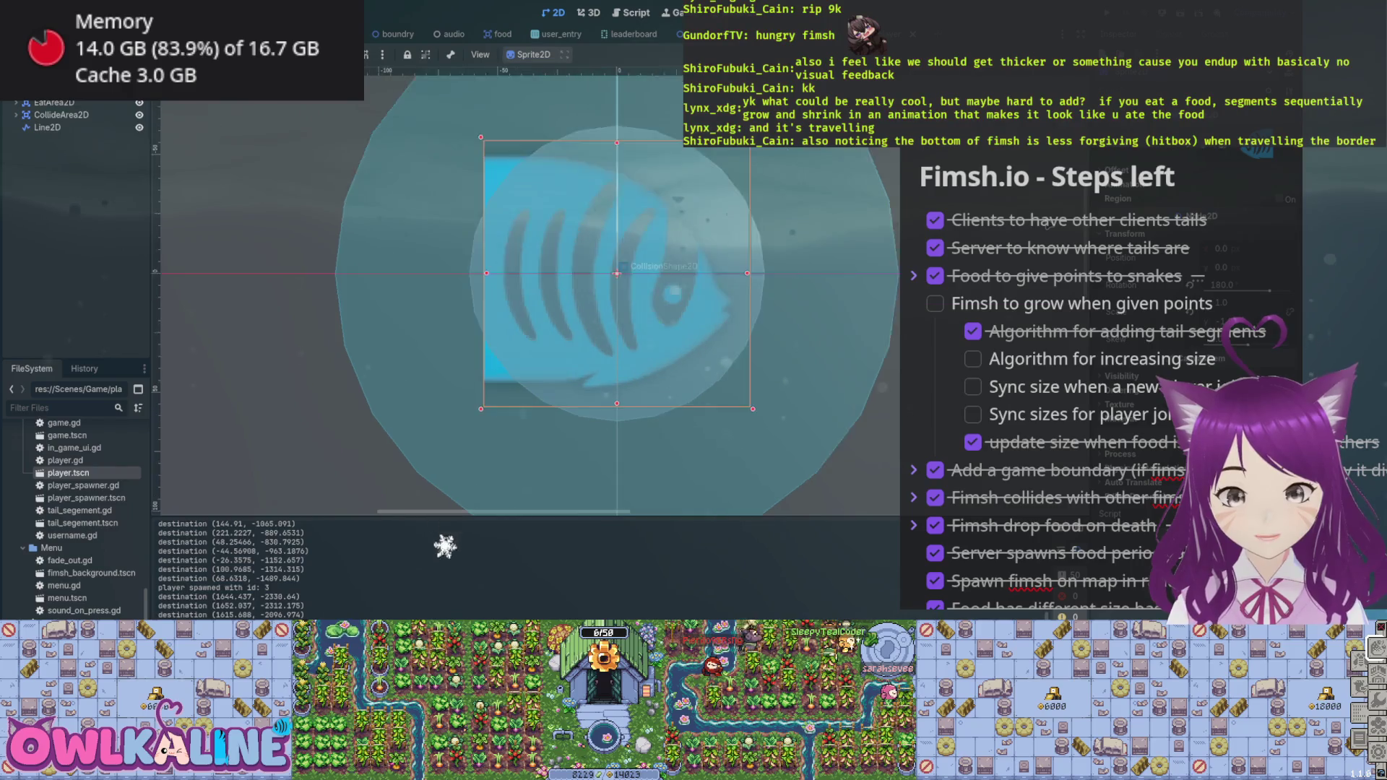
scroll(589, 296, "up", 1)
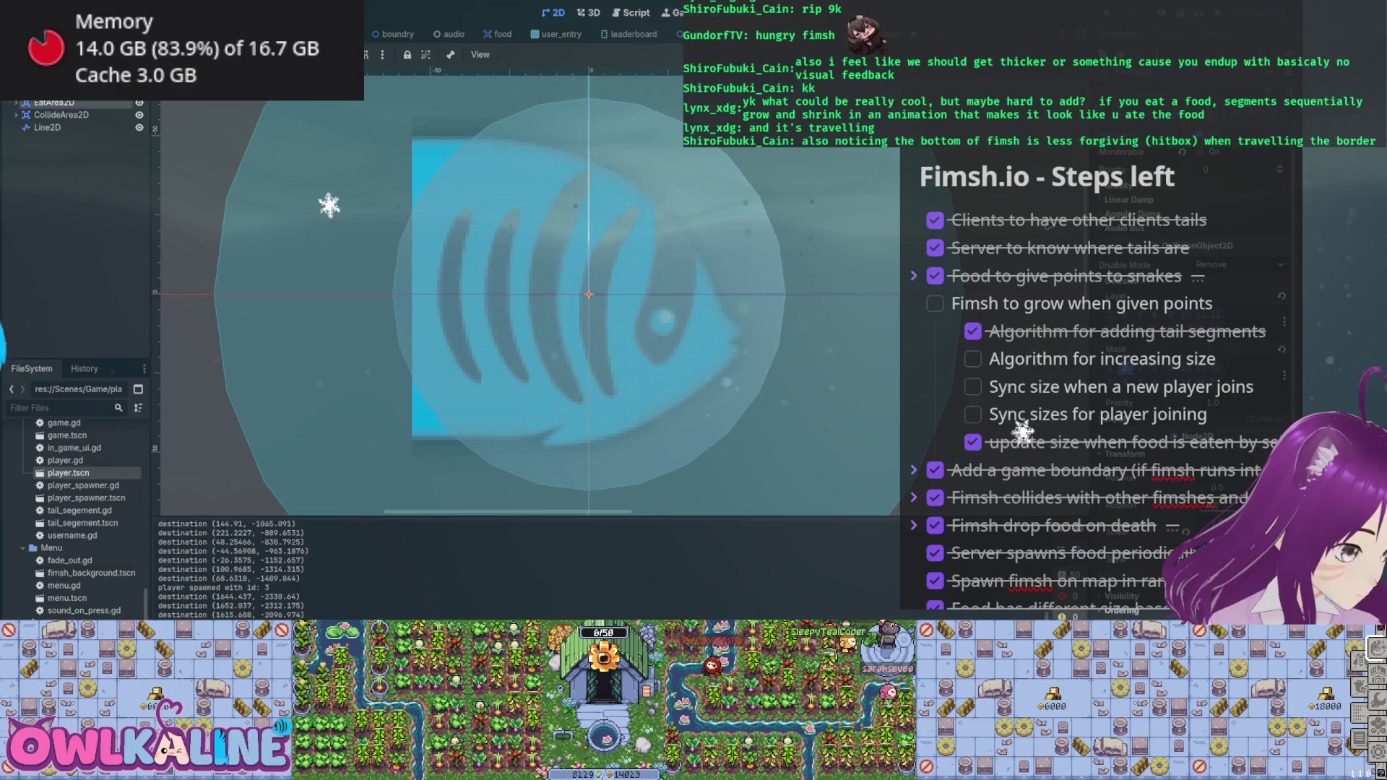
left_click(47, 128)
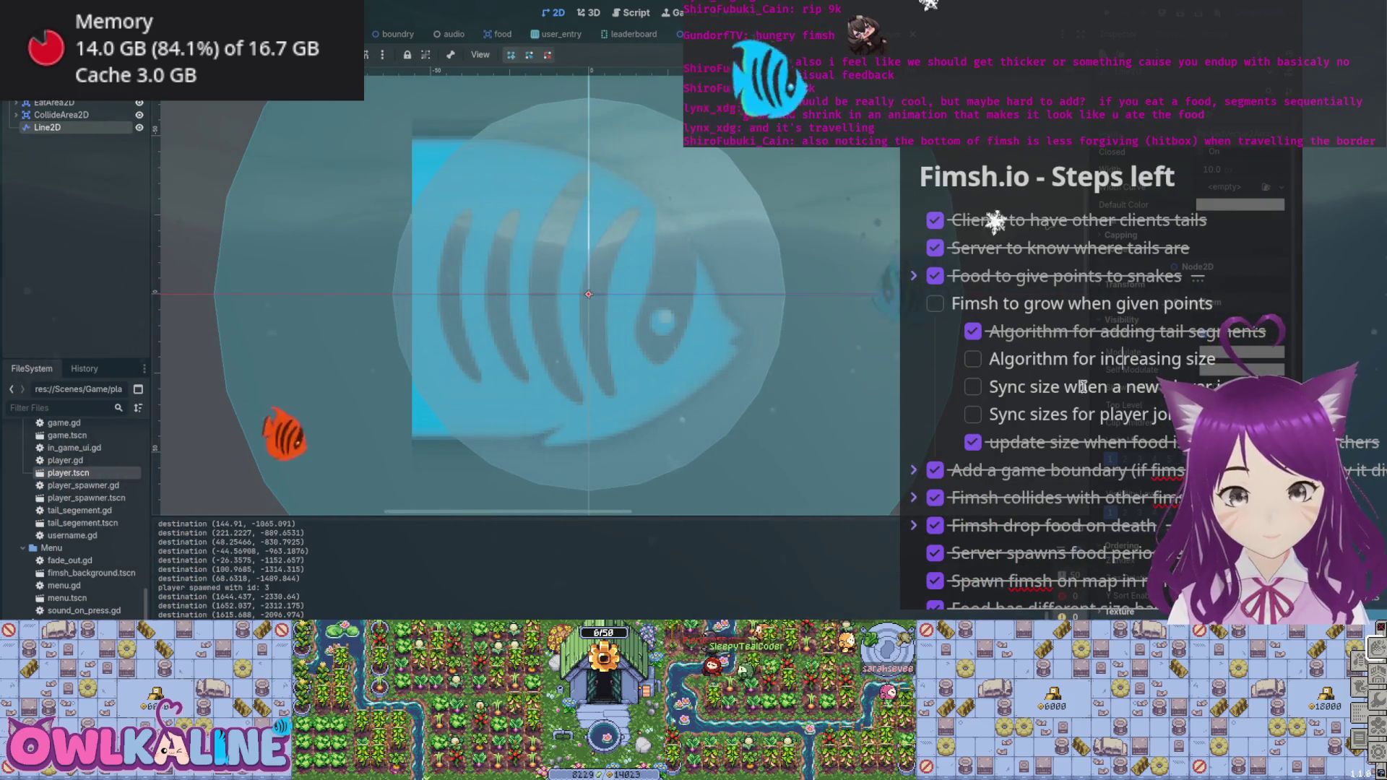
scroll(1083, 387, "down", 10)
- Add a checklist item reading 'Fix fimsh head hitbox (and mid/tail?) - make smaller'
left_click(1115, 324)
key("Return")
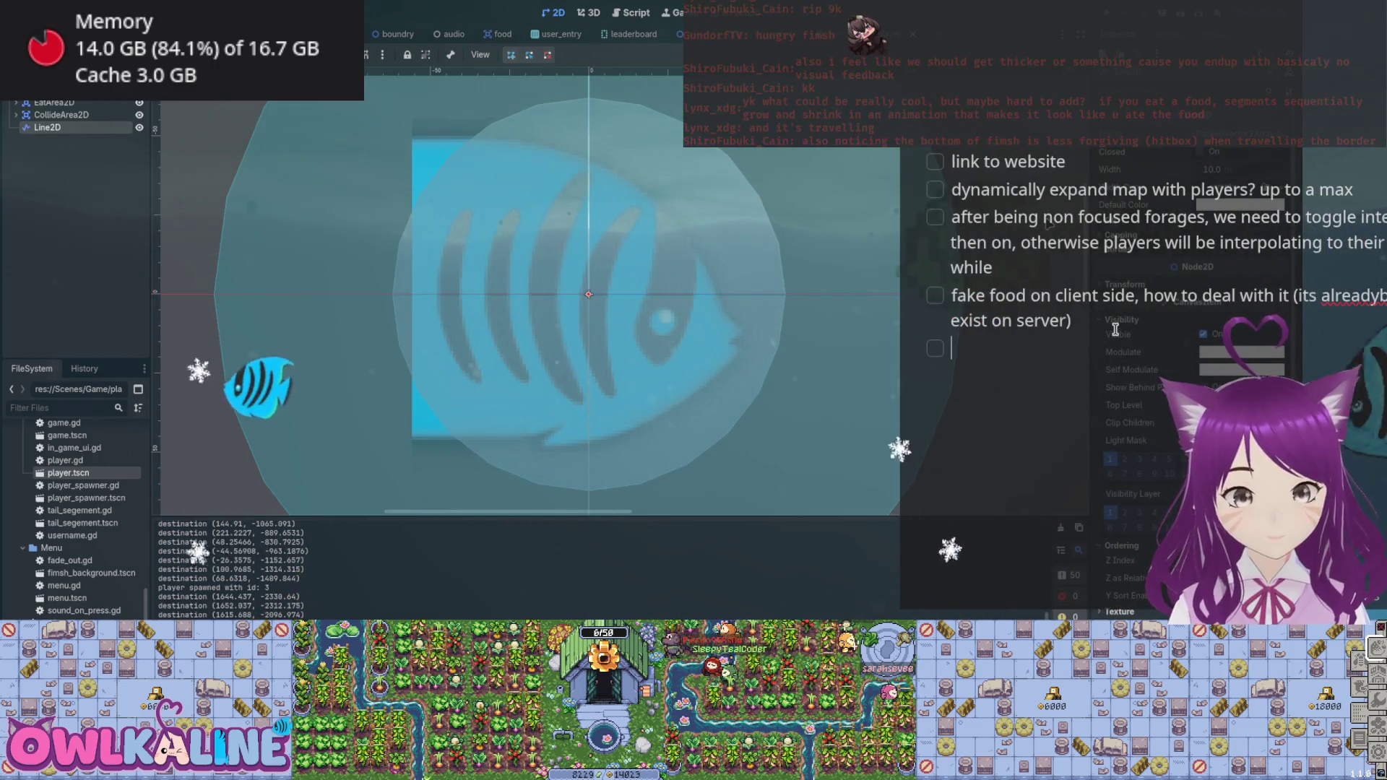
type("Fix ")
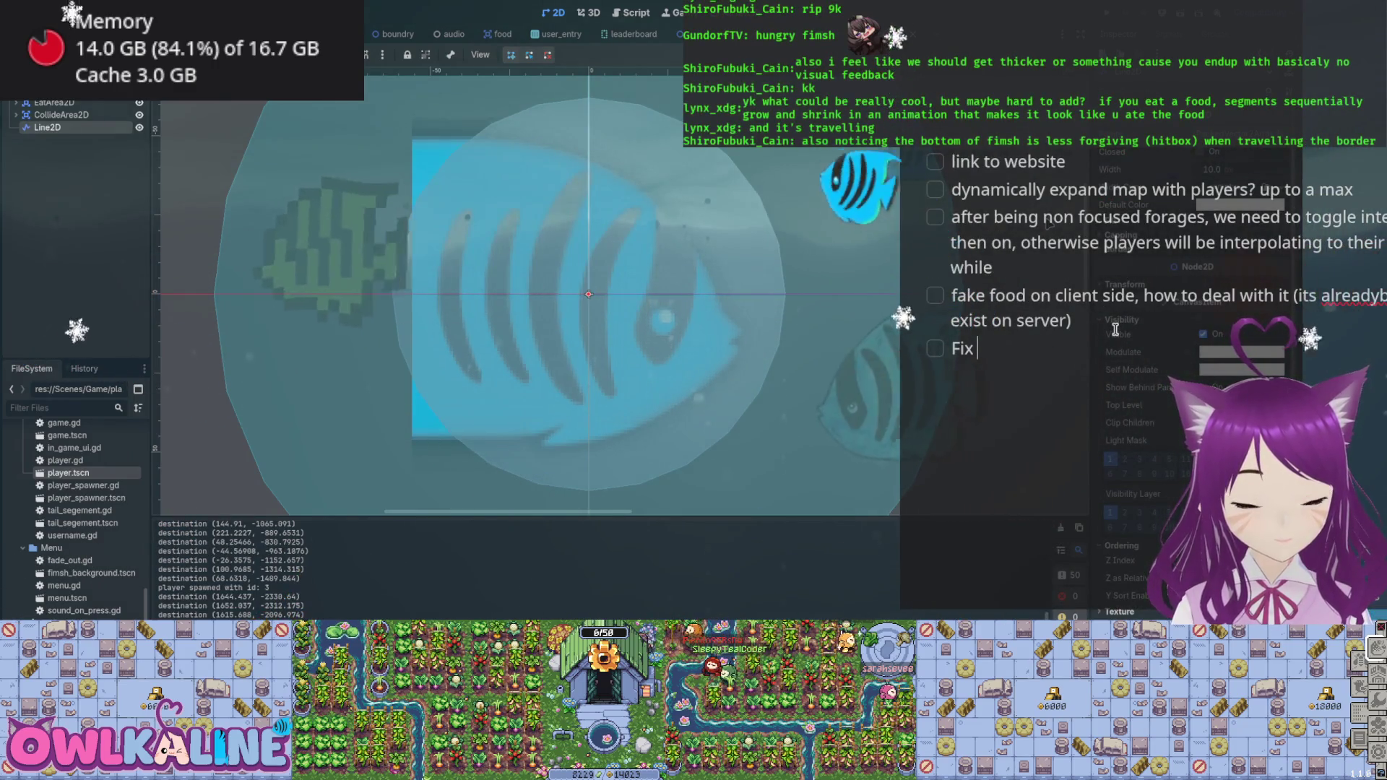
type("fimsh head ")
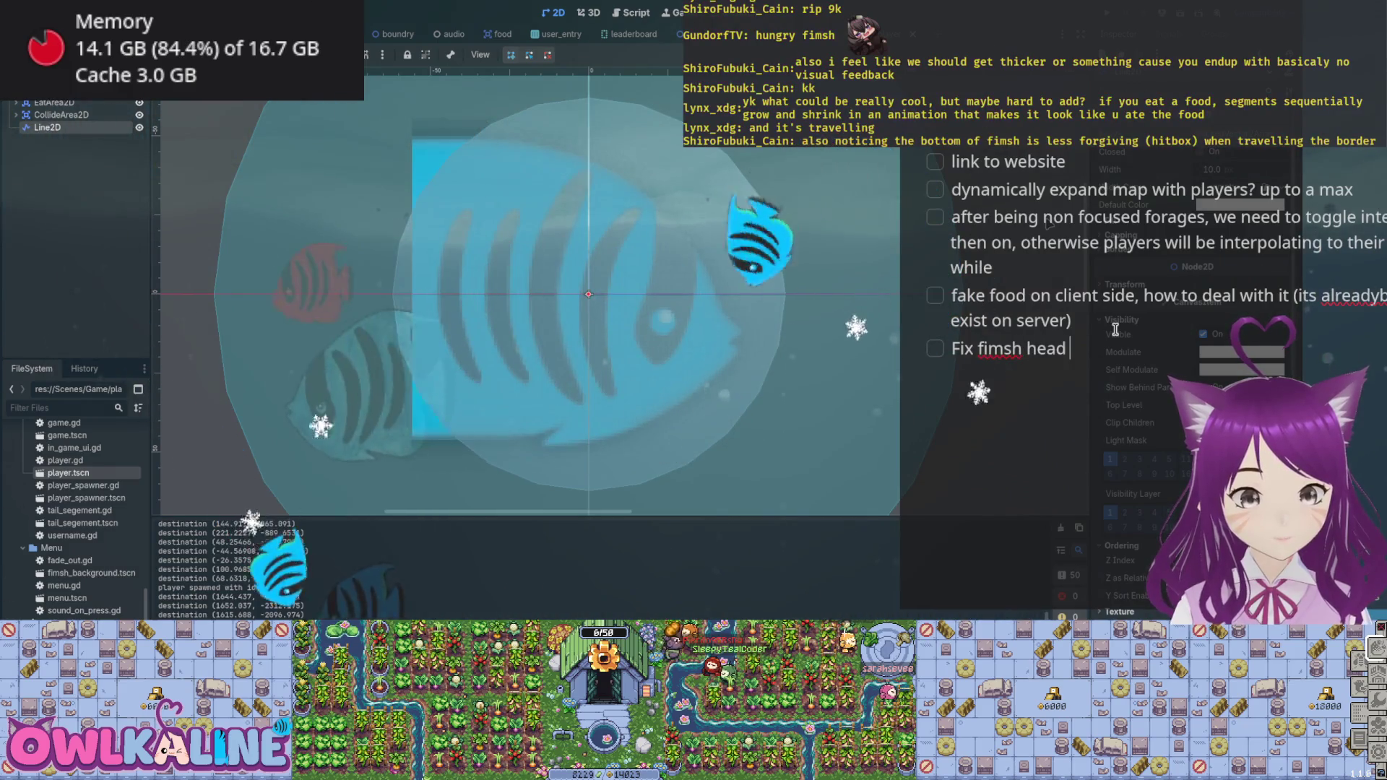
type("hitbox ()")
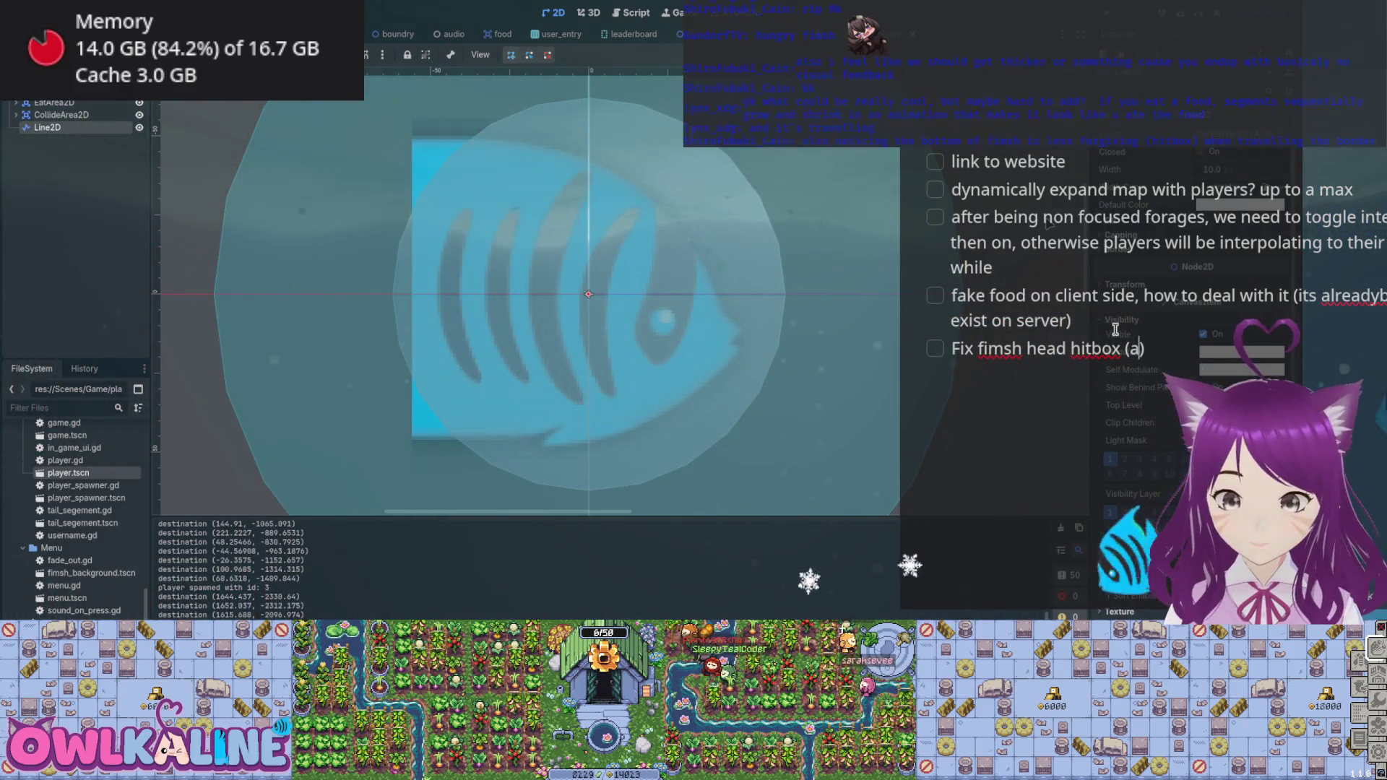
type("?")
key("Left")
key("Left")
key("Left")
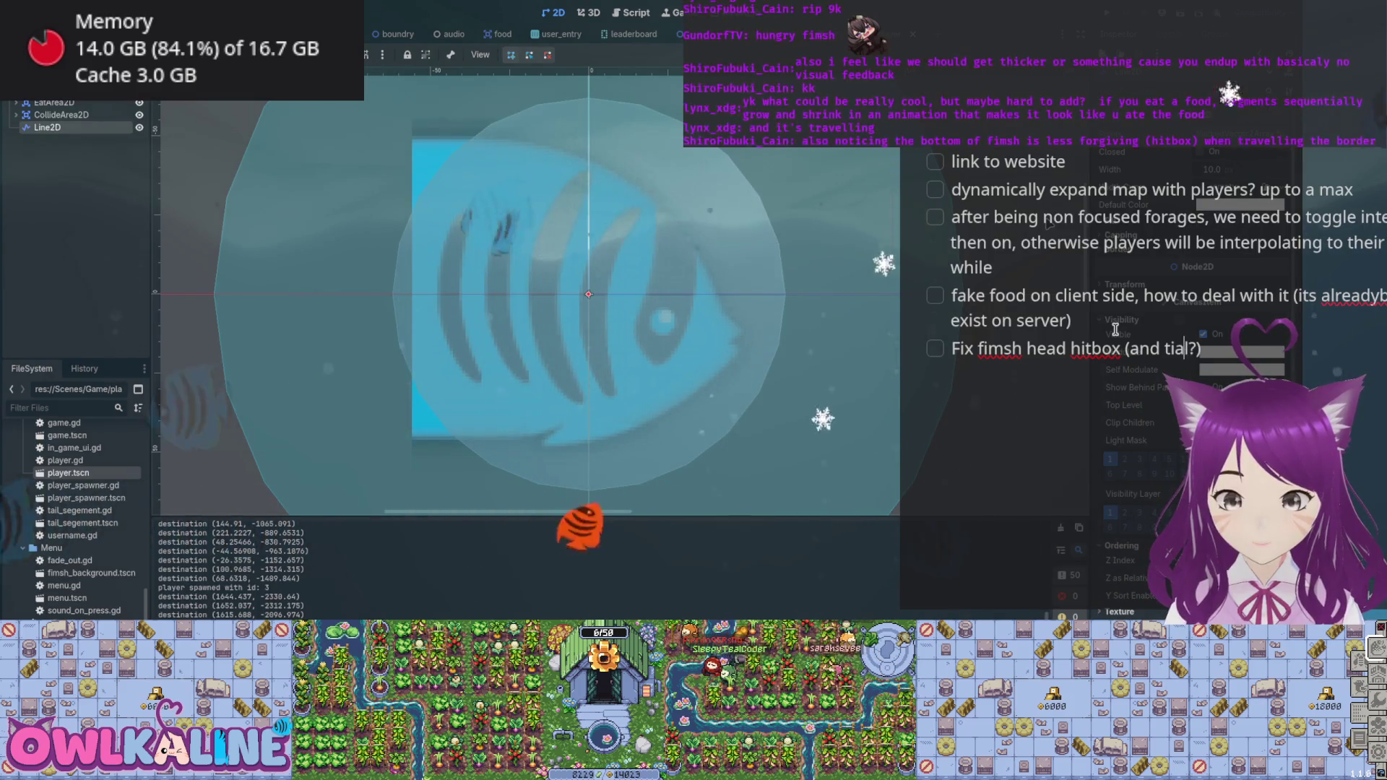
type("mid/tail")
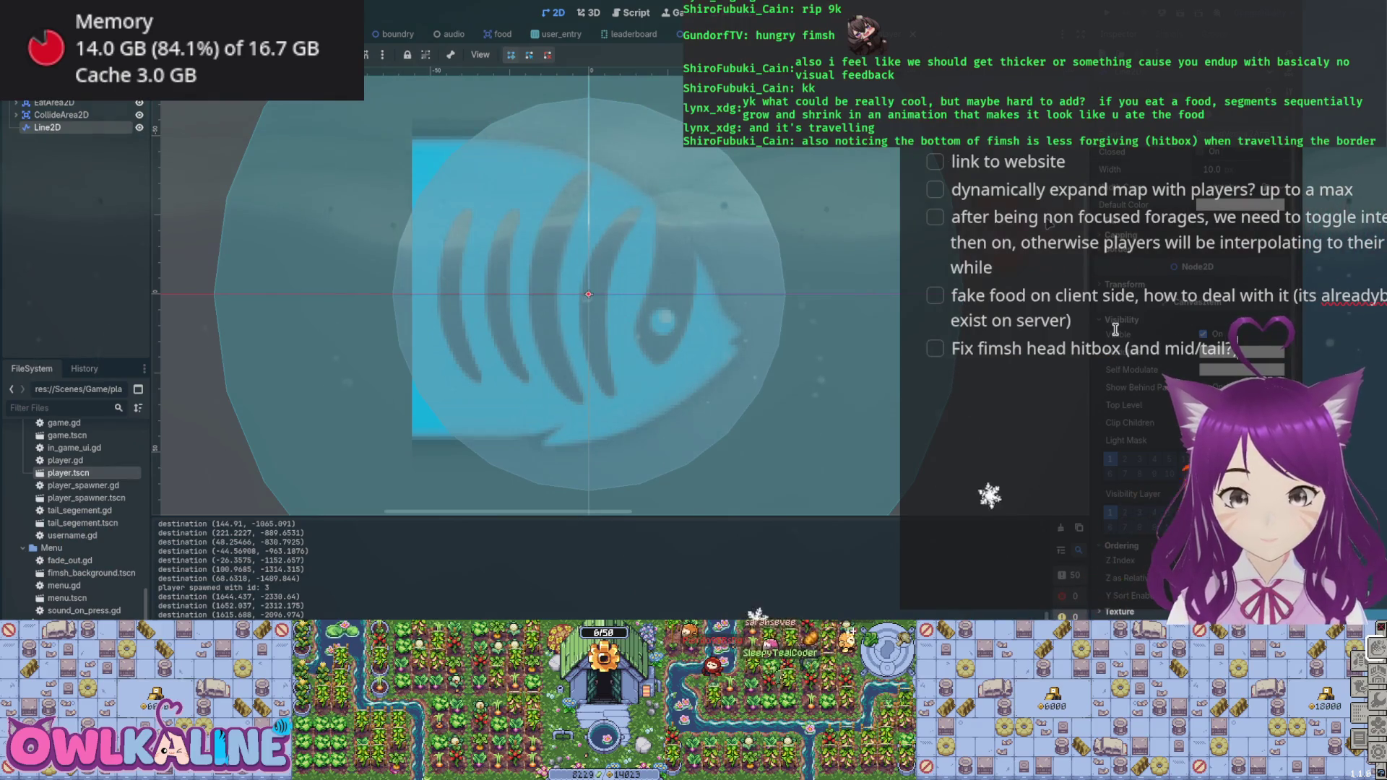
key("End")
type("make")
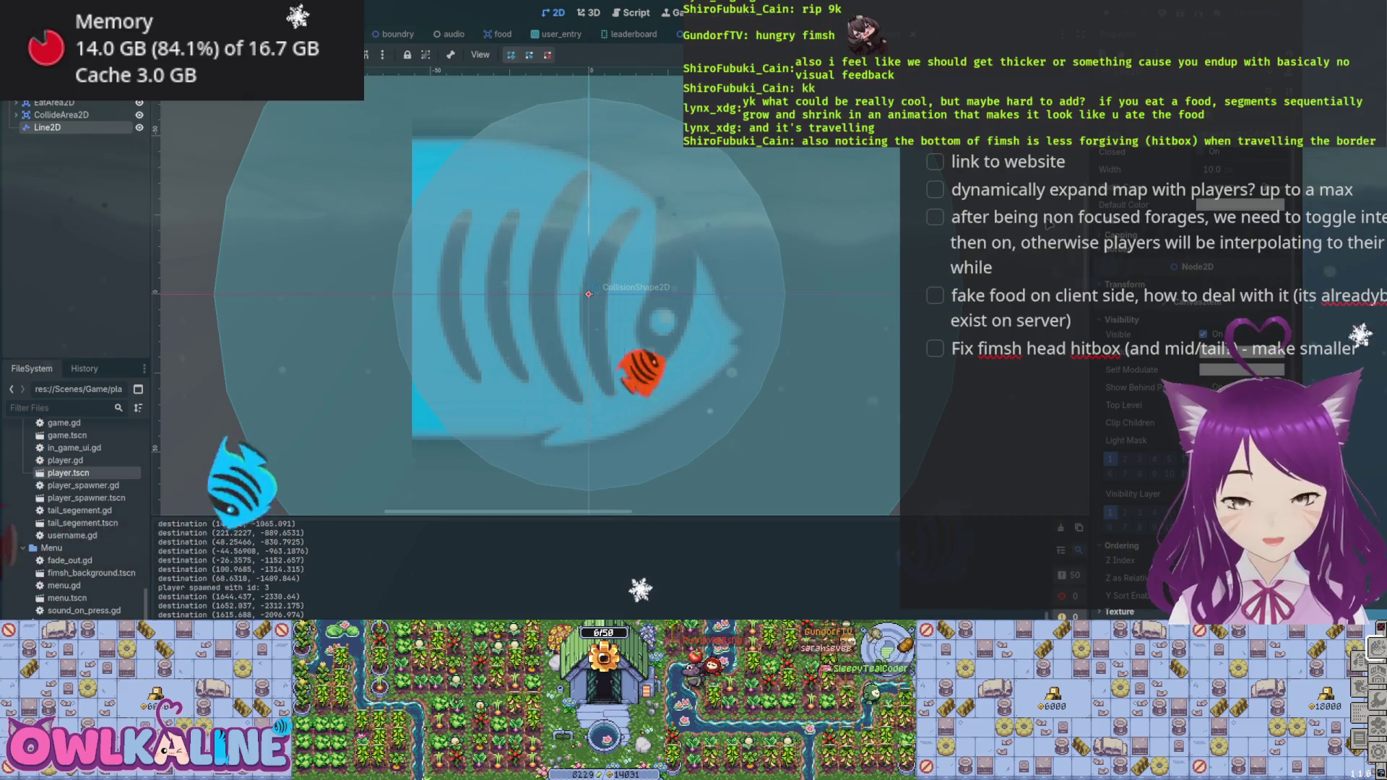
- Scroll the to-do checklist up and back down to review it
scroll(1323, 330, "up", 3)
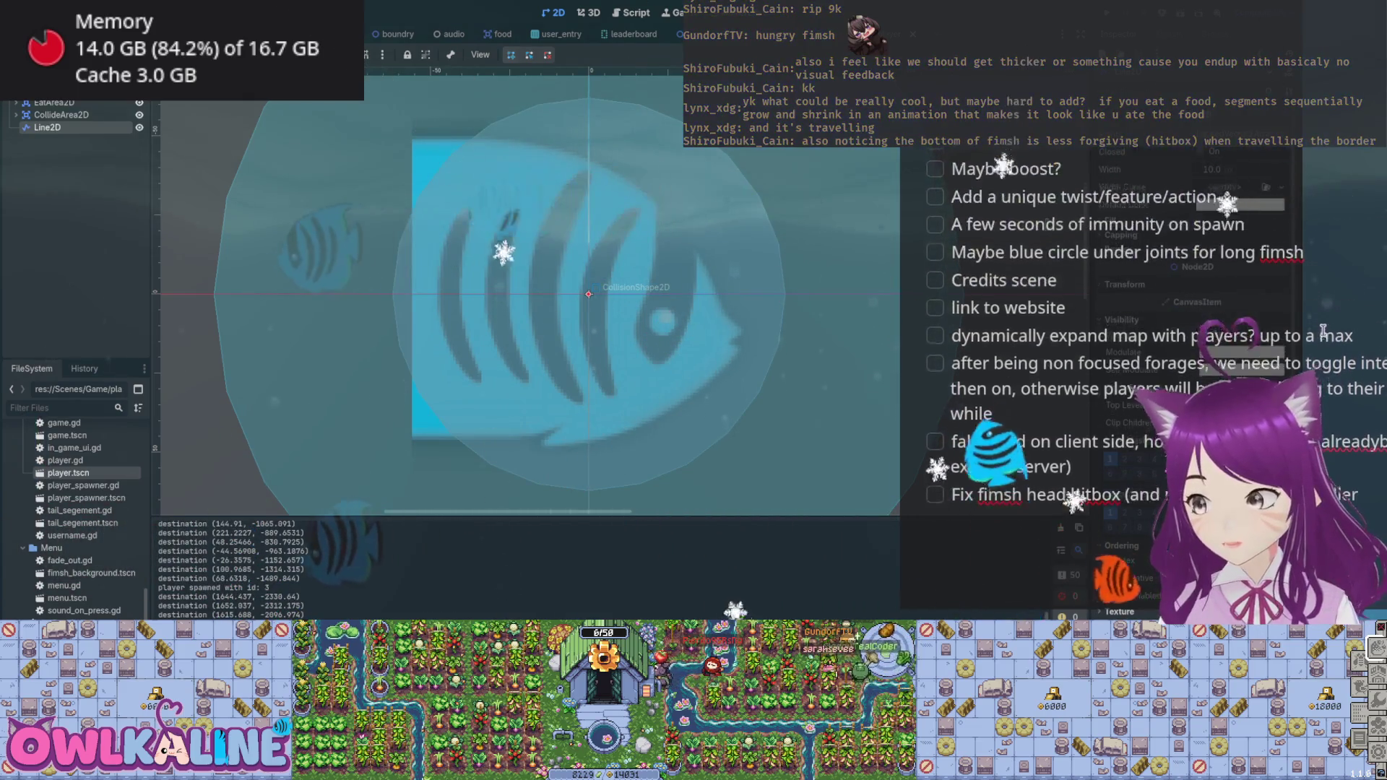
scroll(1323, 330, "down", 2)
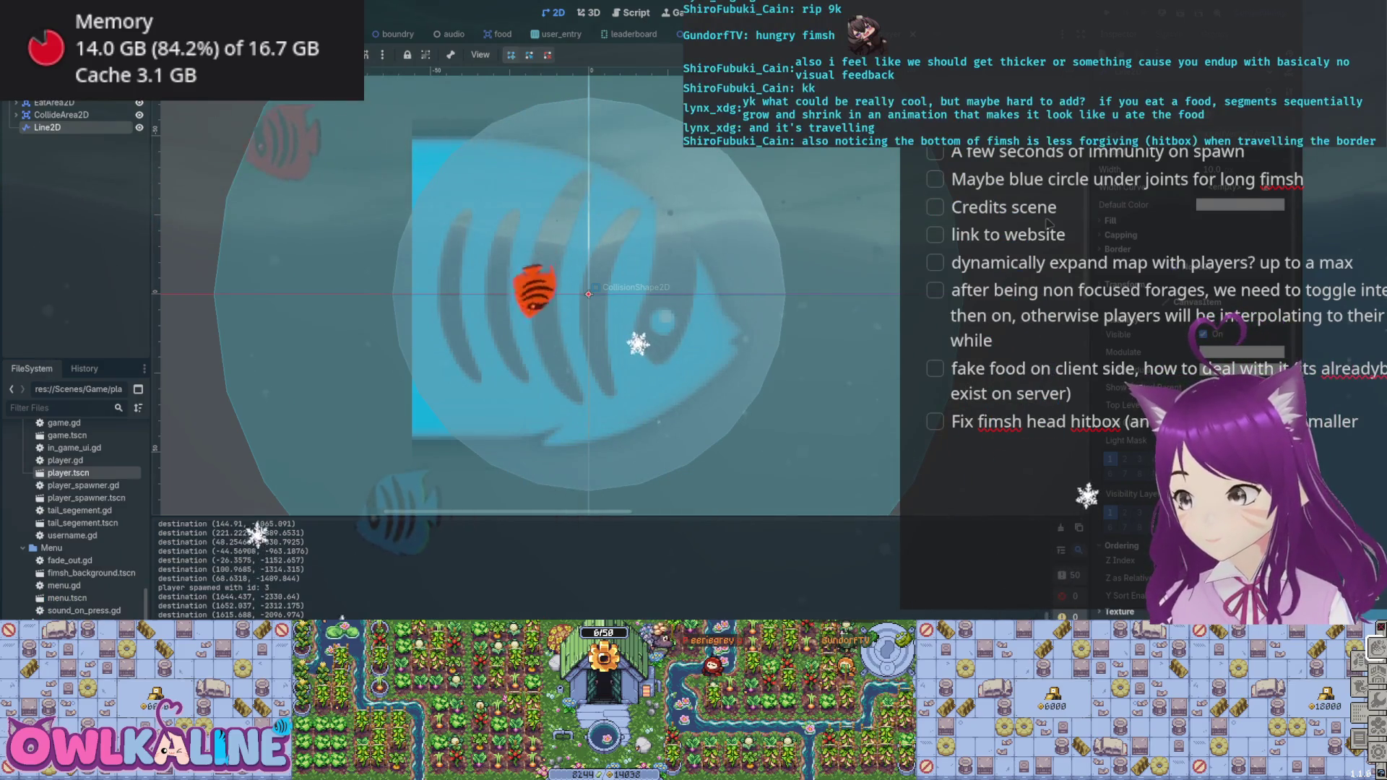
- Load the owlkaline.com/long_fimsh/ web build in Firefox's crashed tab
key("alt+Tab")
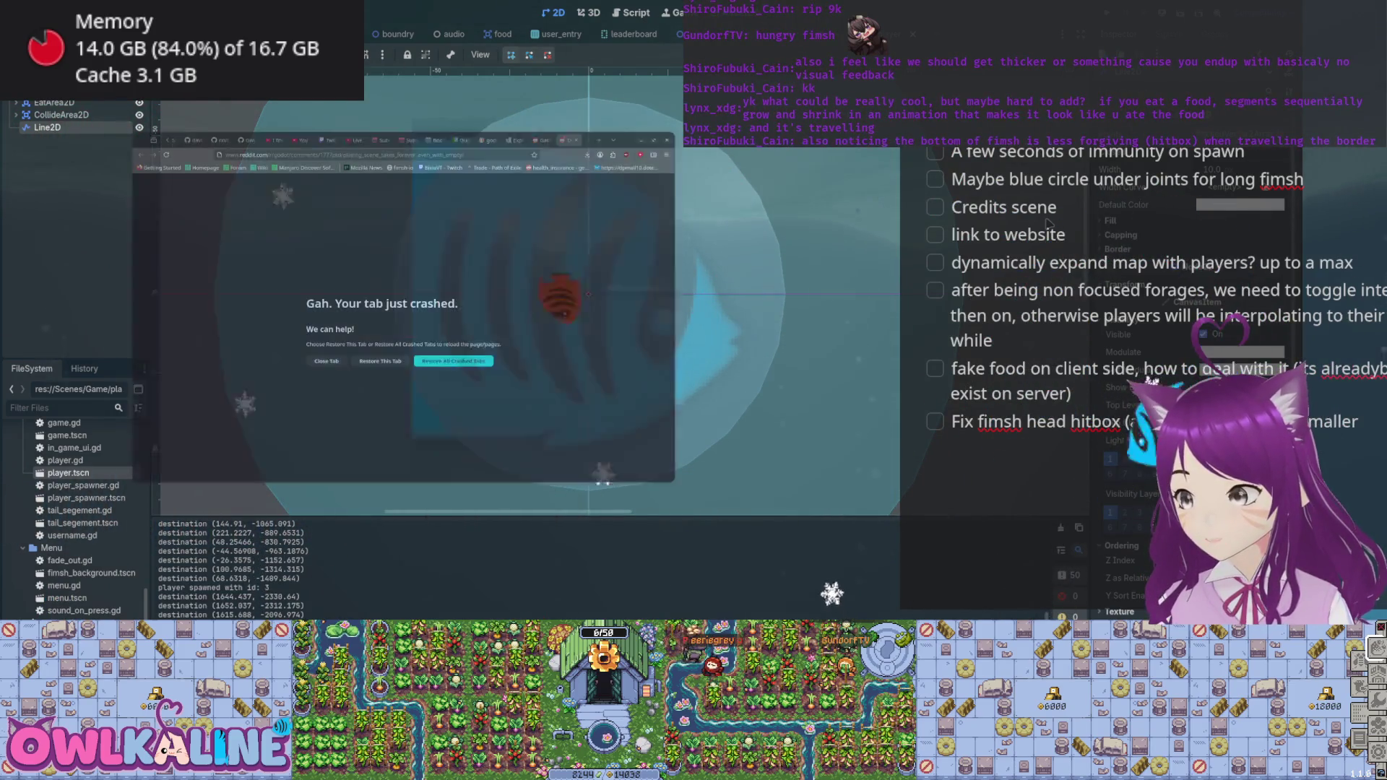
left_click(396, 155)
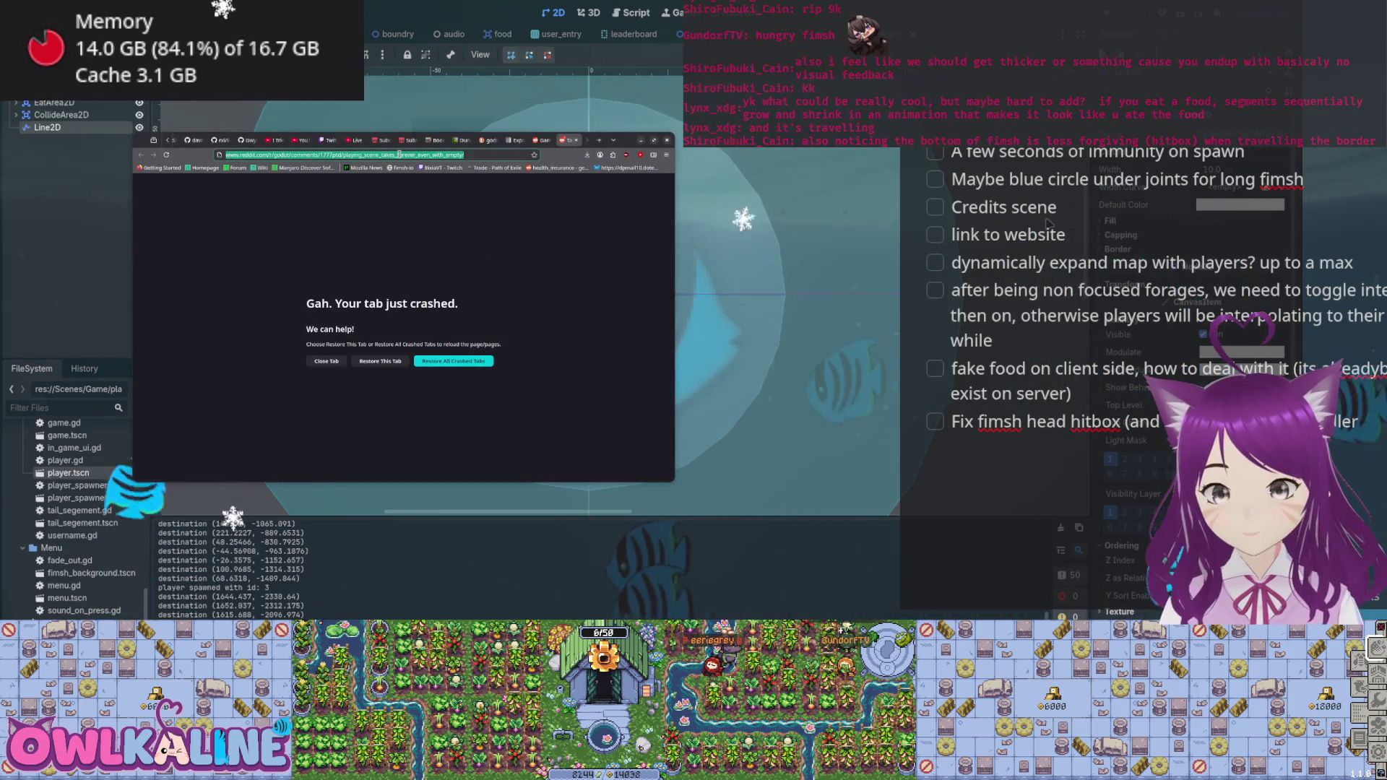
type("owlkal")
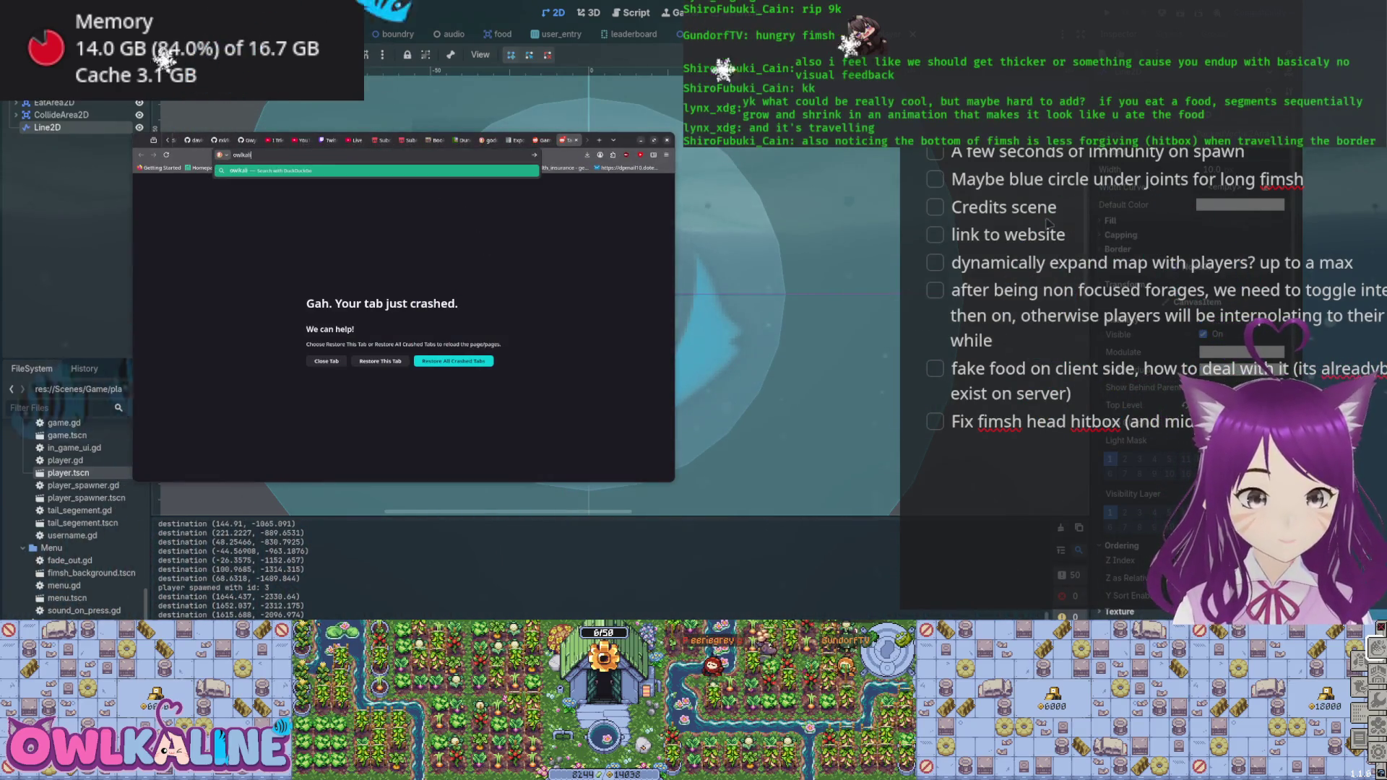
type("ne.com/long")
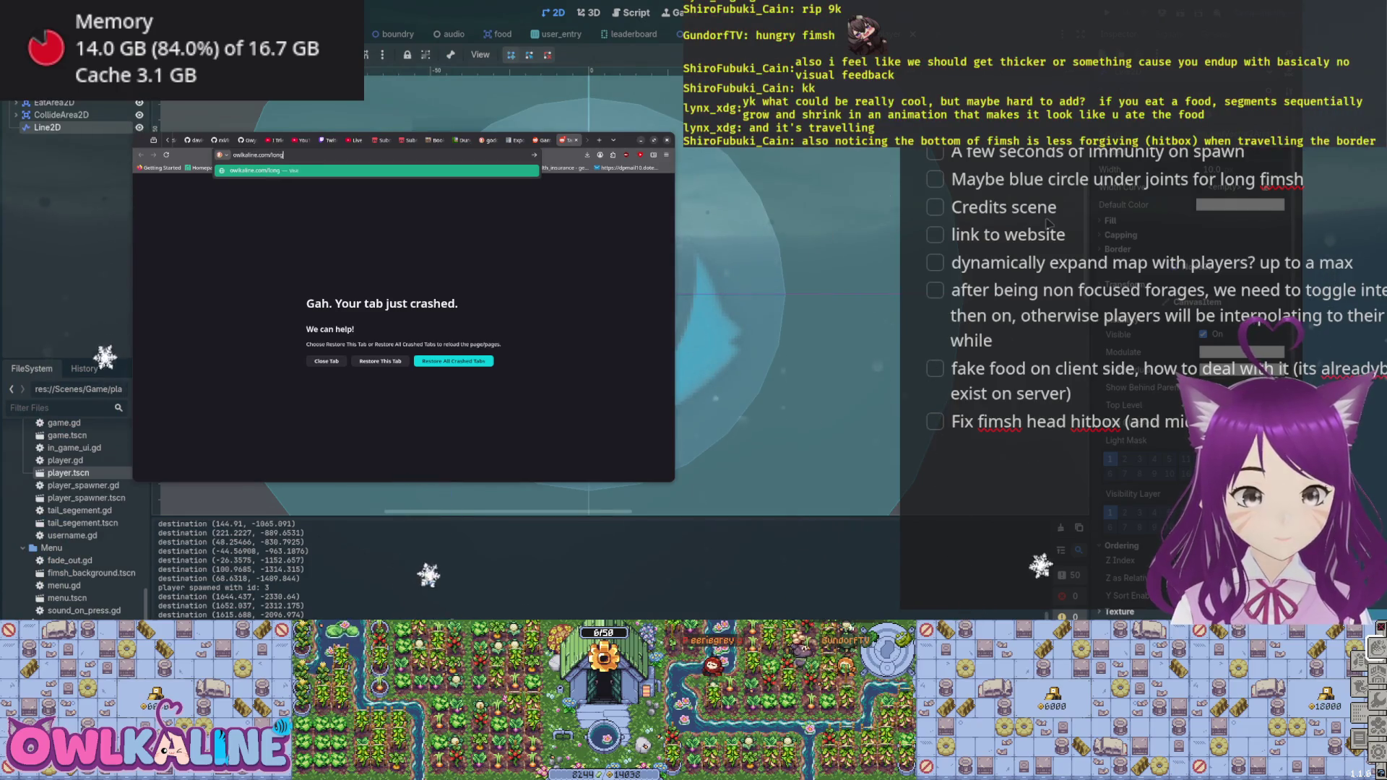
type("_fimsh")
key("Return")
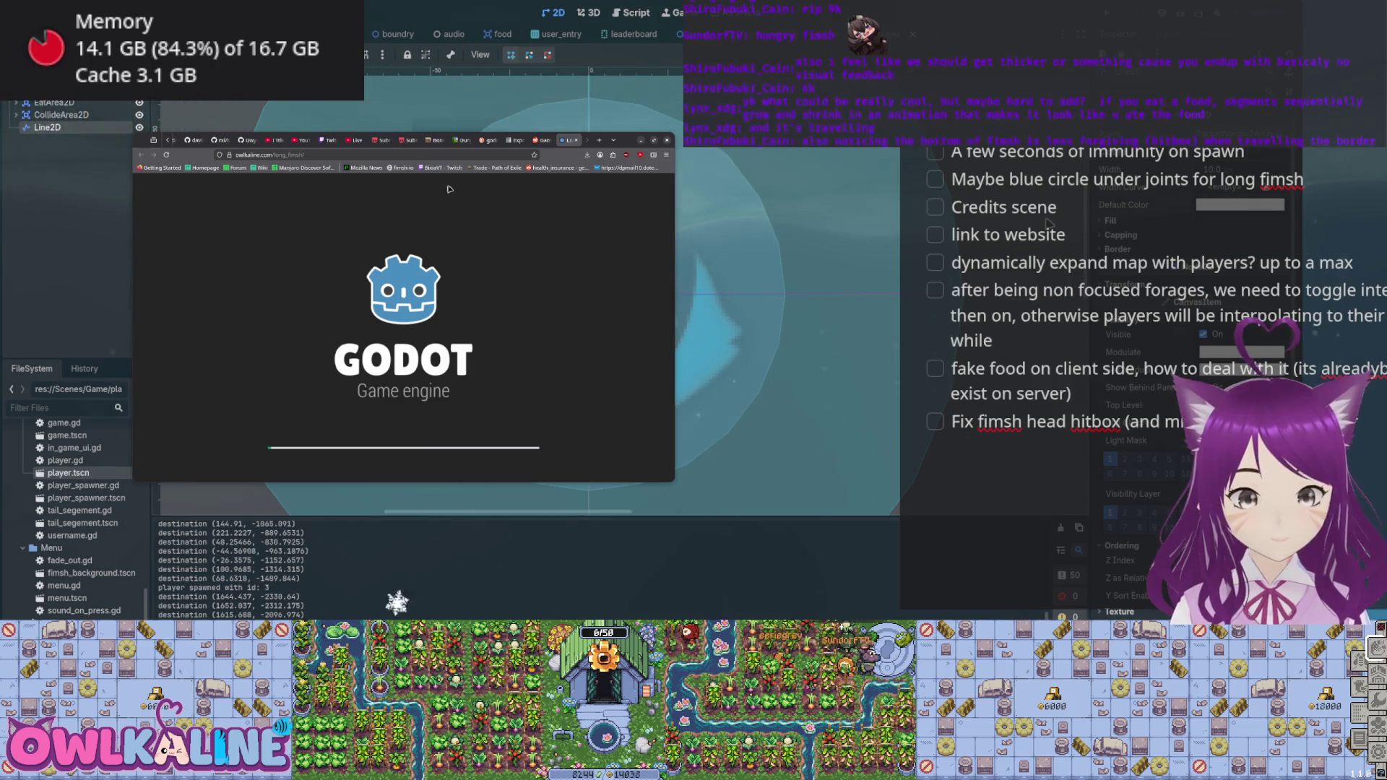
- Open Firefox developer tools and reload the game page to capture its network requests
key("F12")
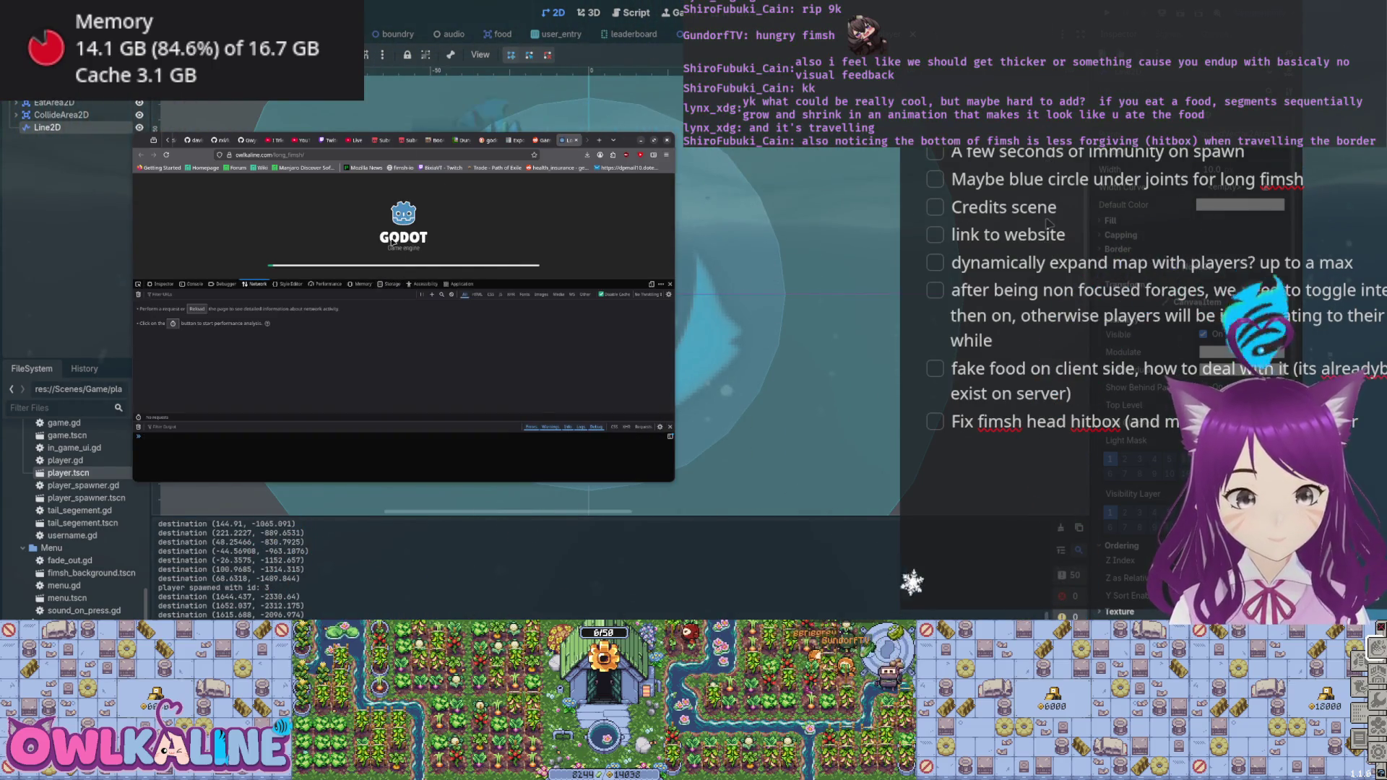
key("F5")
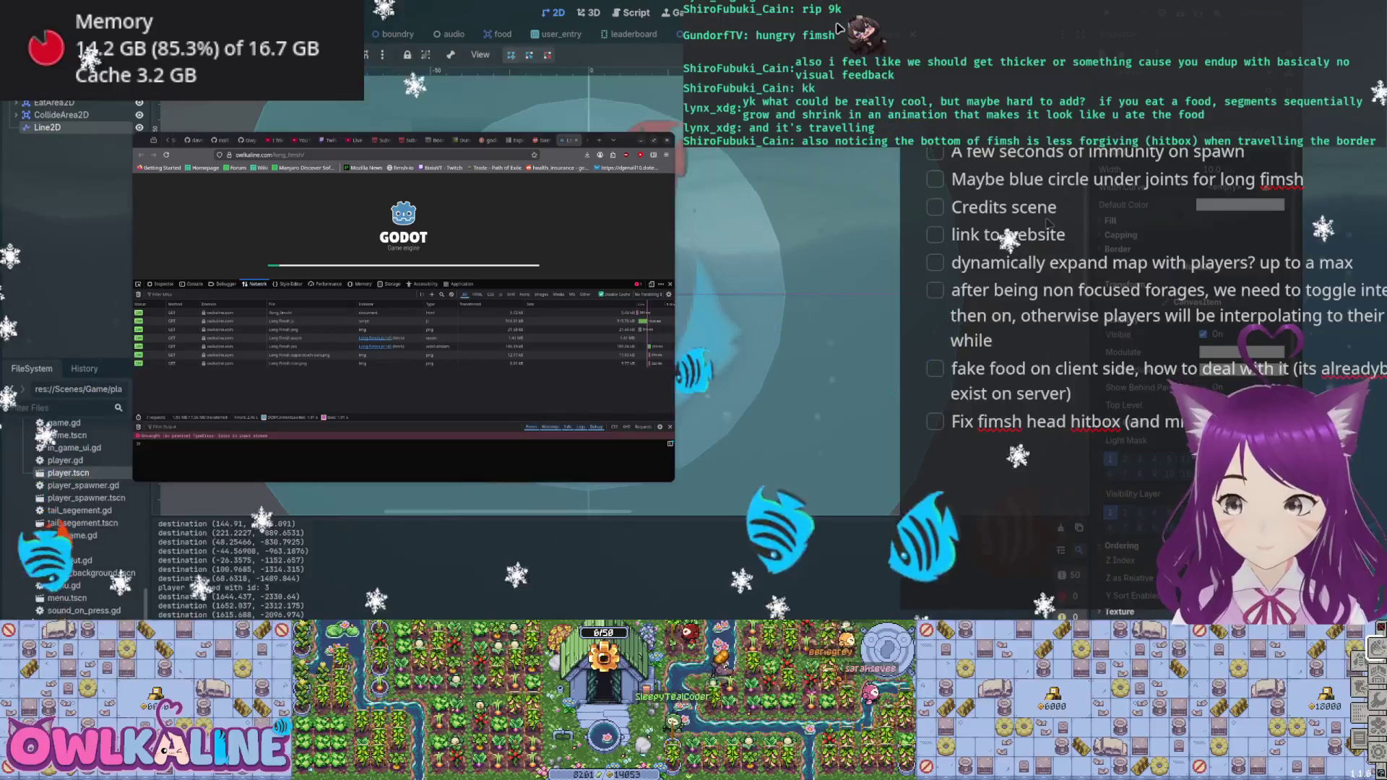
- Add the bug note 'Still index issues on the server based on fimsh leng' after 'leader board'
scroll(963, 320, "up", 4)
scroll(963, 321, "up", 2)
left_click(1116, 345)
key("Return")
type("Still index issues on the server based on fimsh leng")
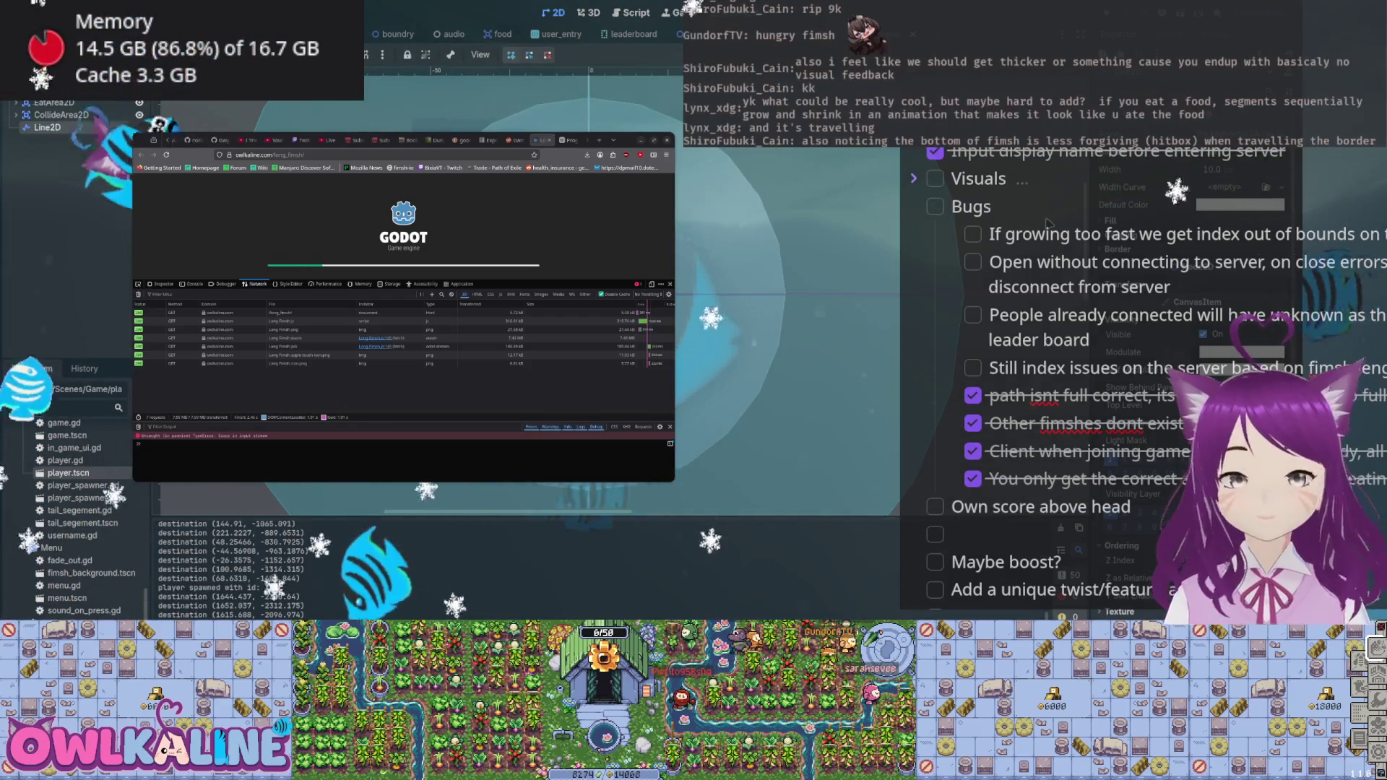
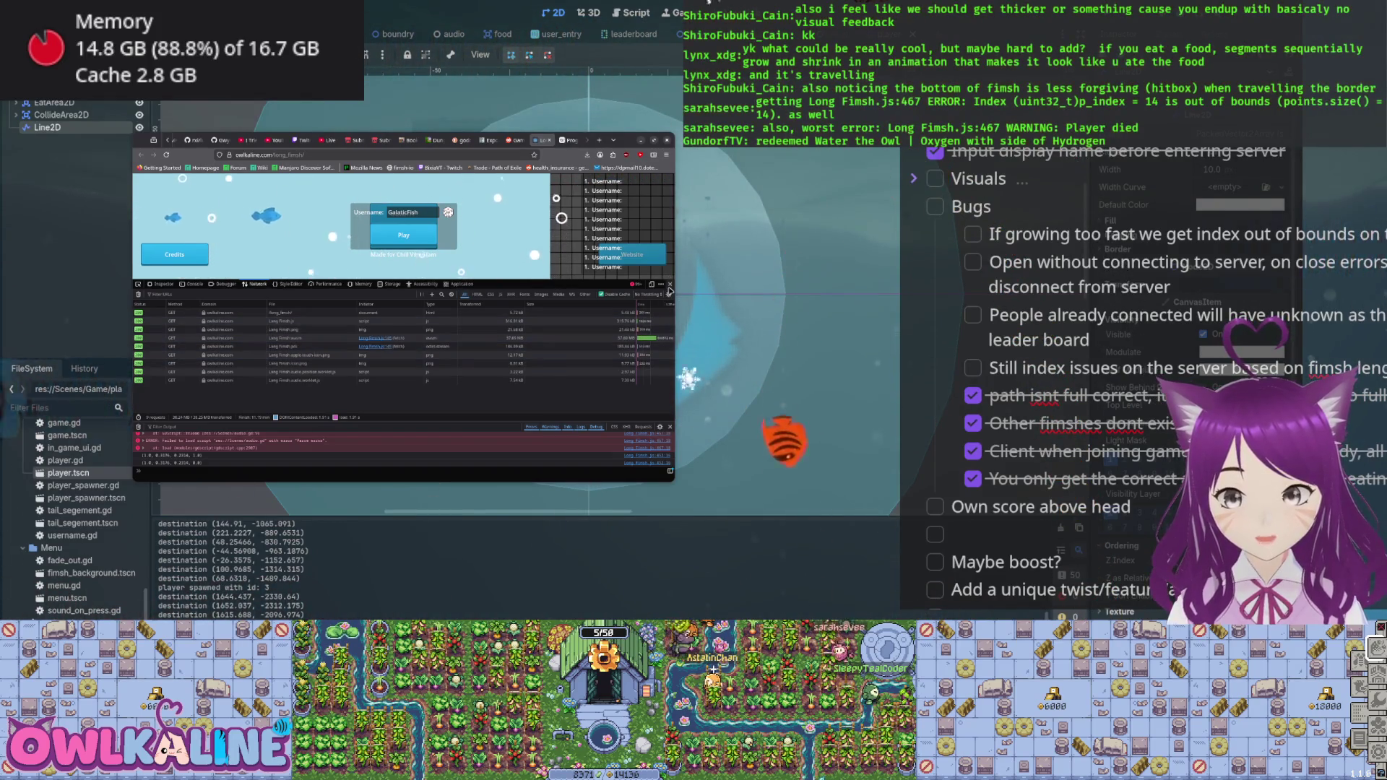
- Close the Firefox developer tools, then maximize the browser window and restore it to its smaller size
left_click(669, 285)
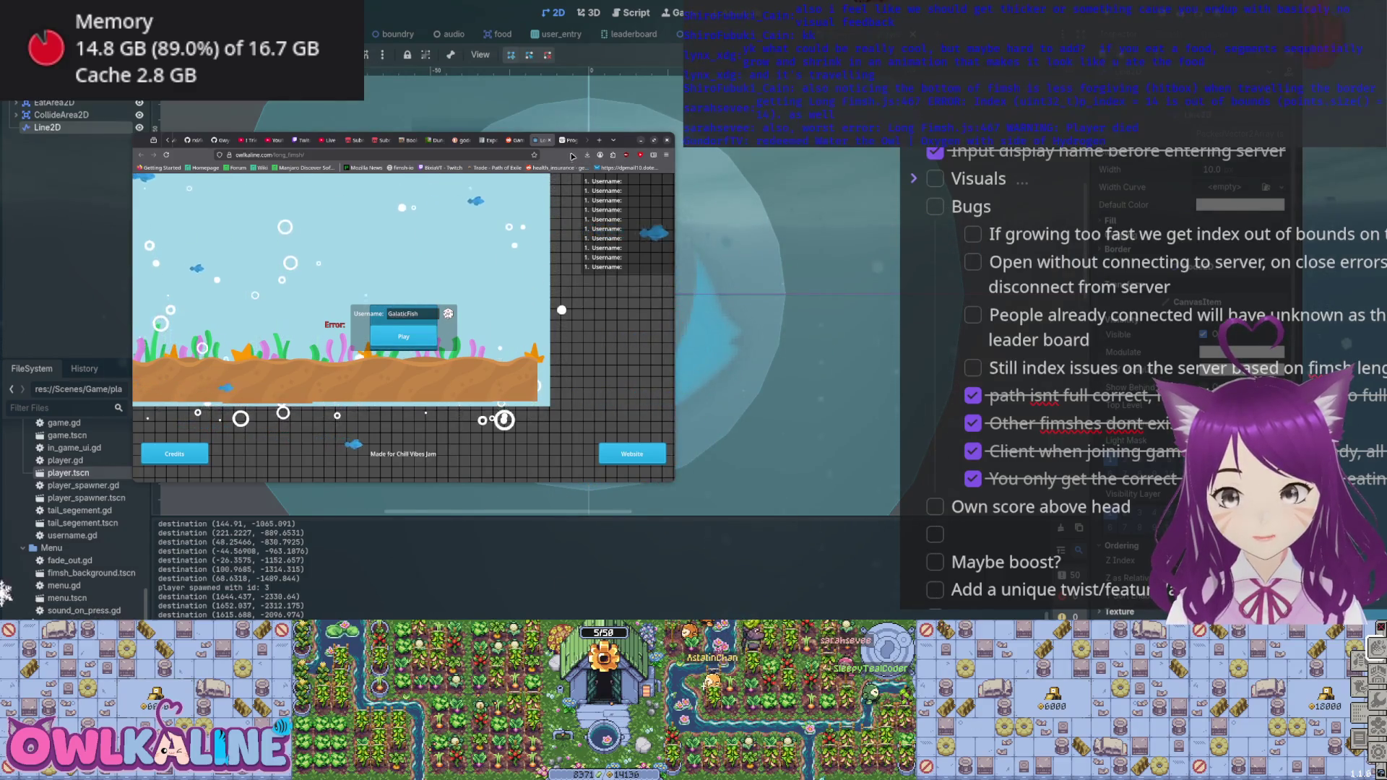
key("super+Up")
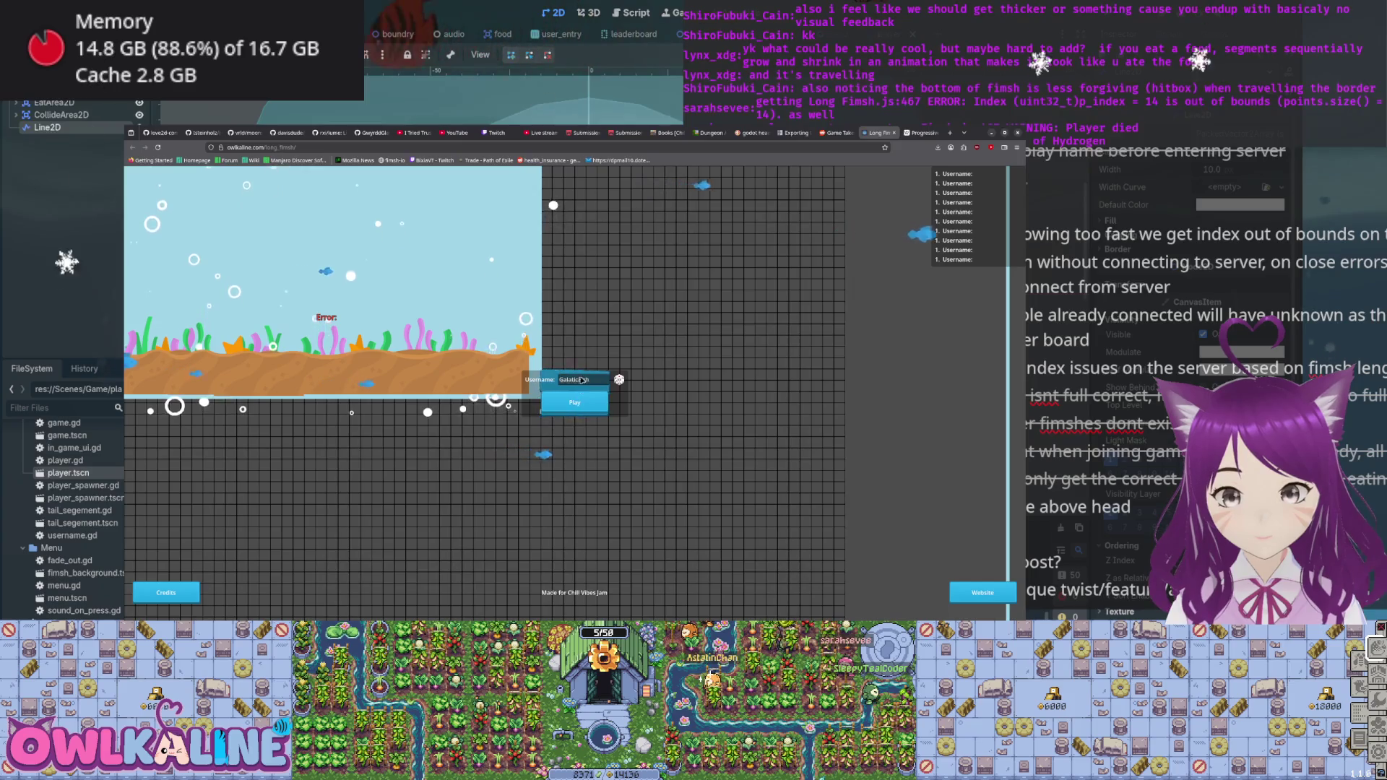
key("super+Down")
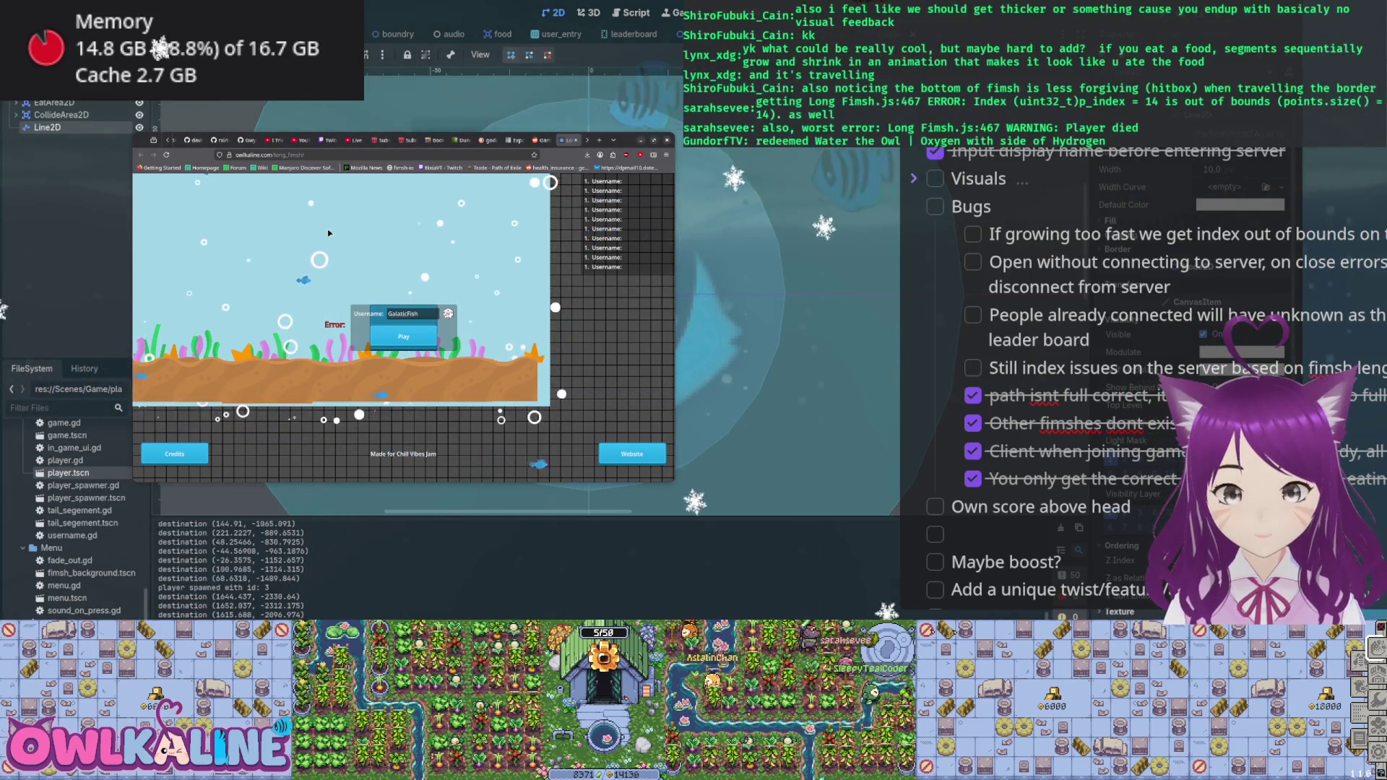
- Reload the Long Fimsh game page and close the tab after it crashes
left_click(165, 156)
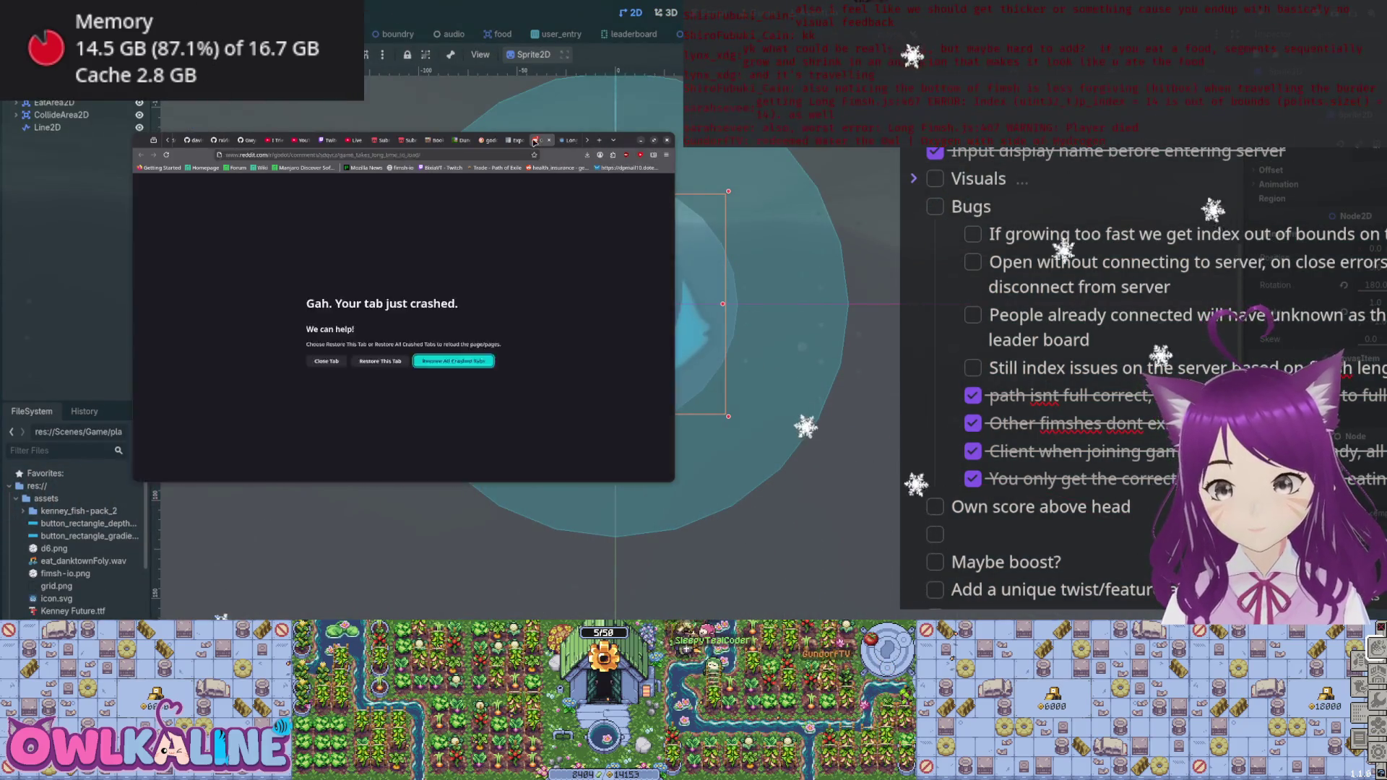
left_click(577, 140)
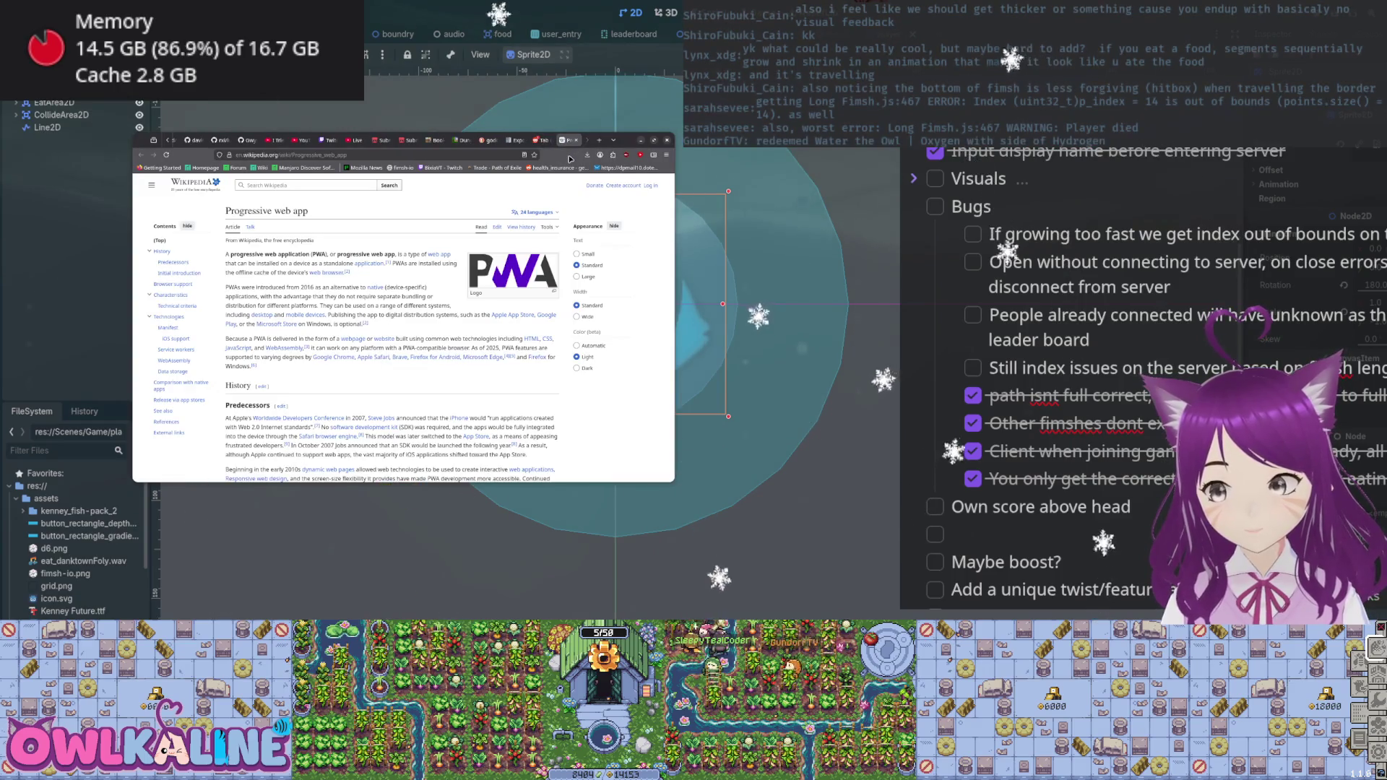
- In a new tab on the local 127.0.0.1 server listing, open Long Fimsh.html
left_click(597, 141)
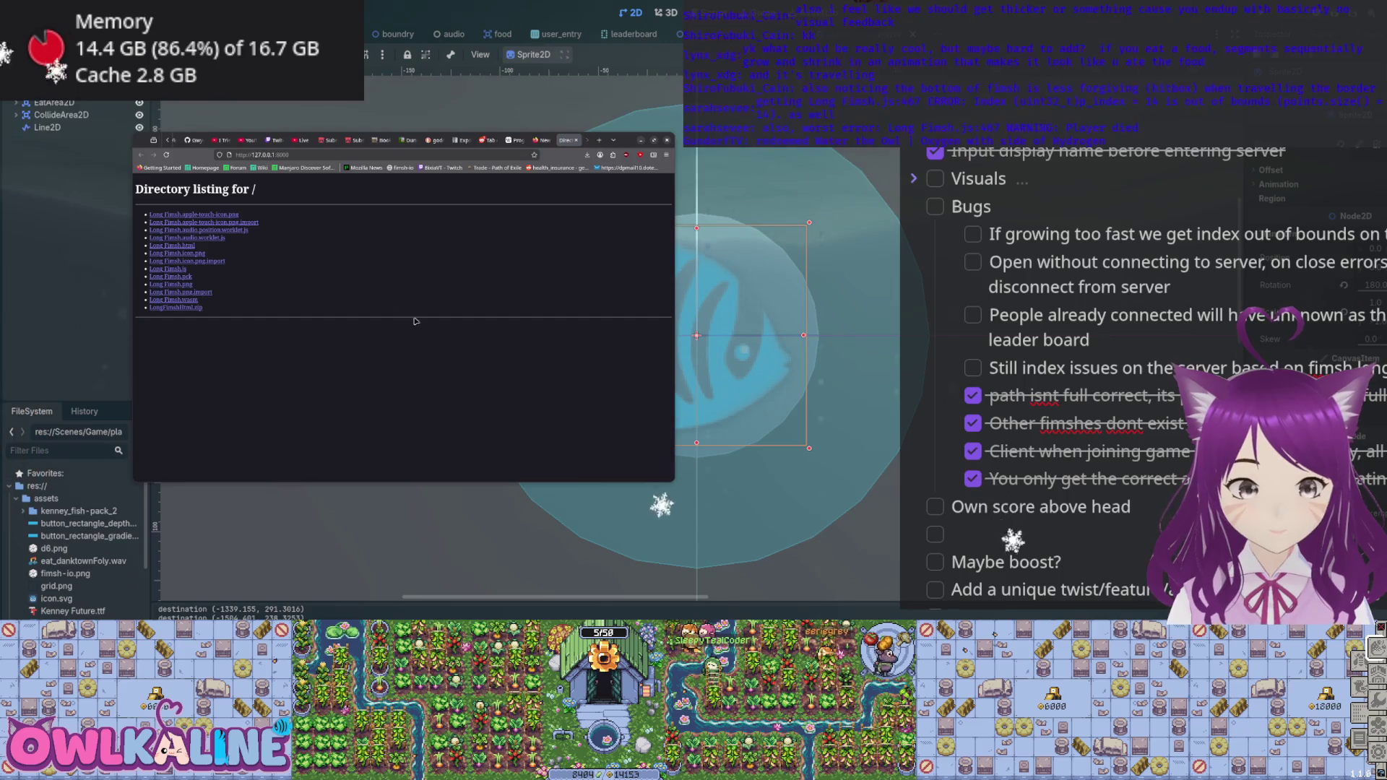
left_click(188, 247)
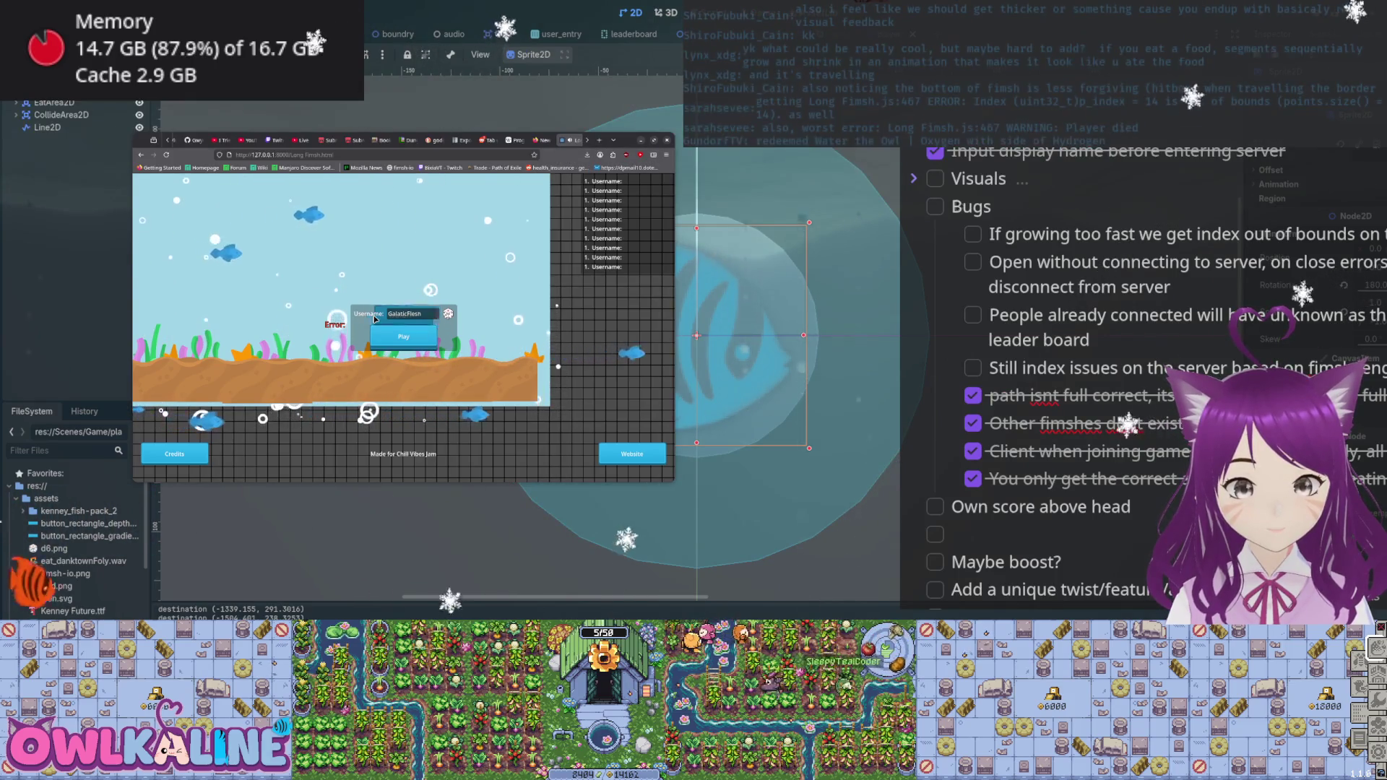
- Close the Long Fimsh game tab with Ctrl+W, leaving an empty new tab
key("ctrl+w")
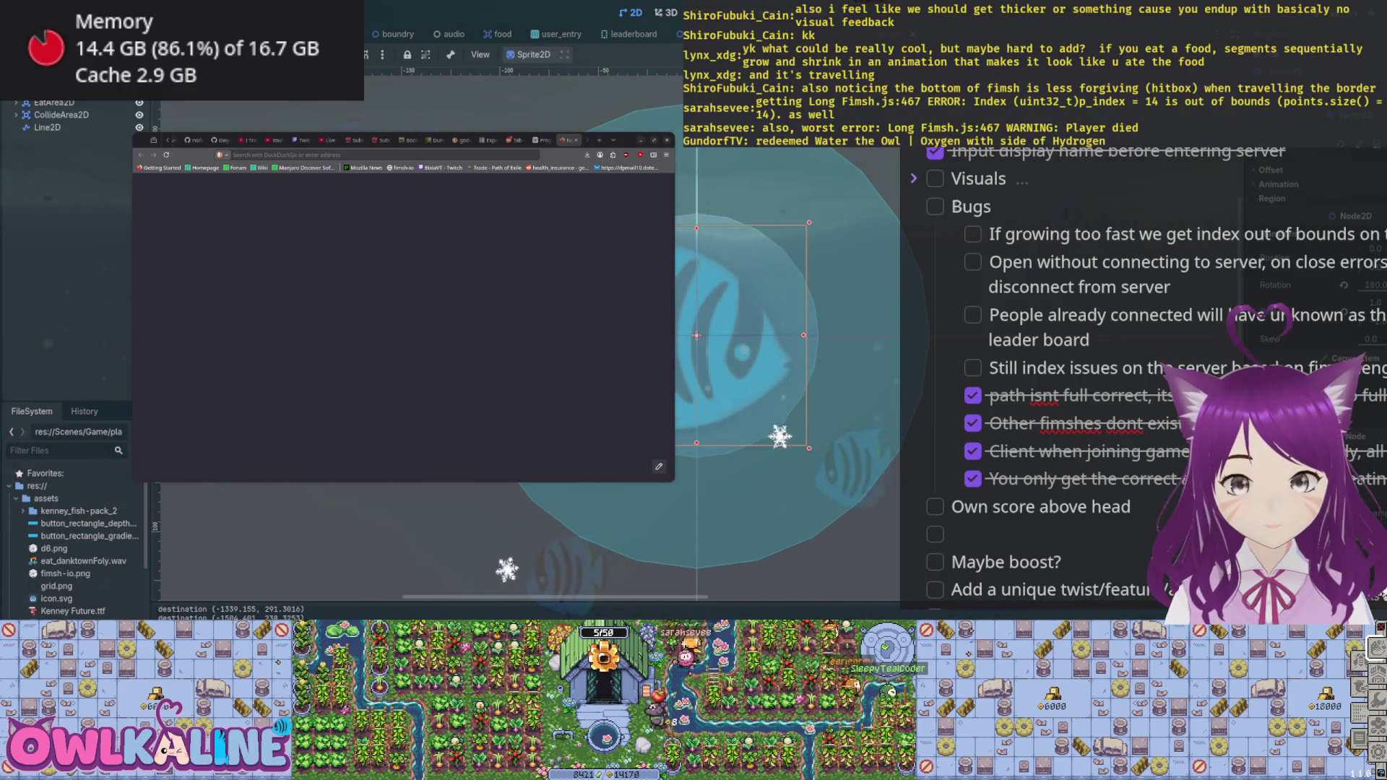
scroll(72, 119, "up", 1)
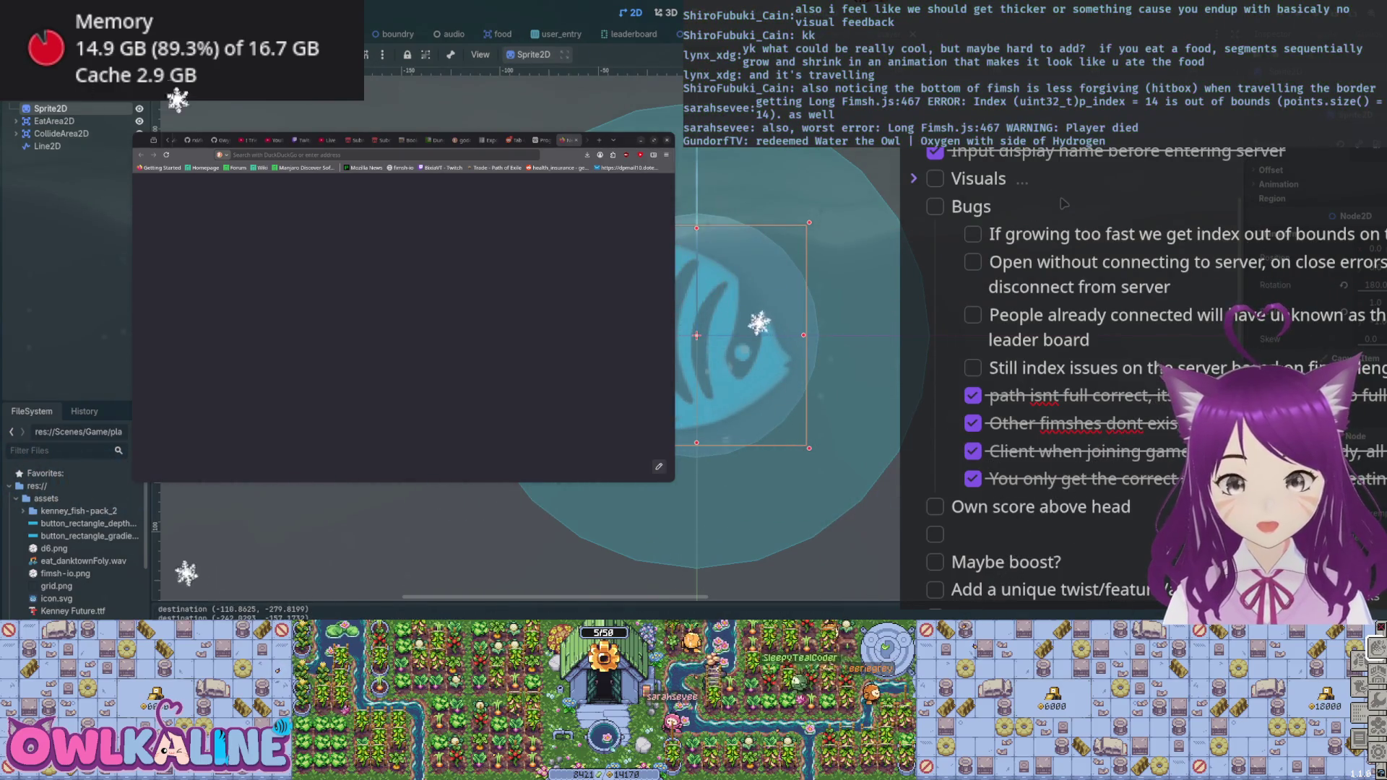
scroll(72, 119, "down", 1)
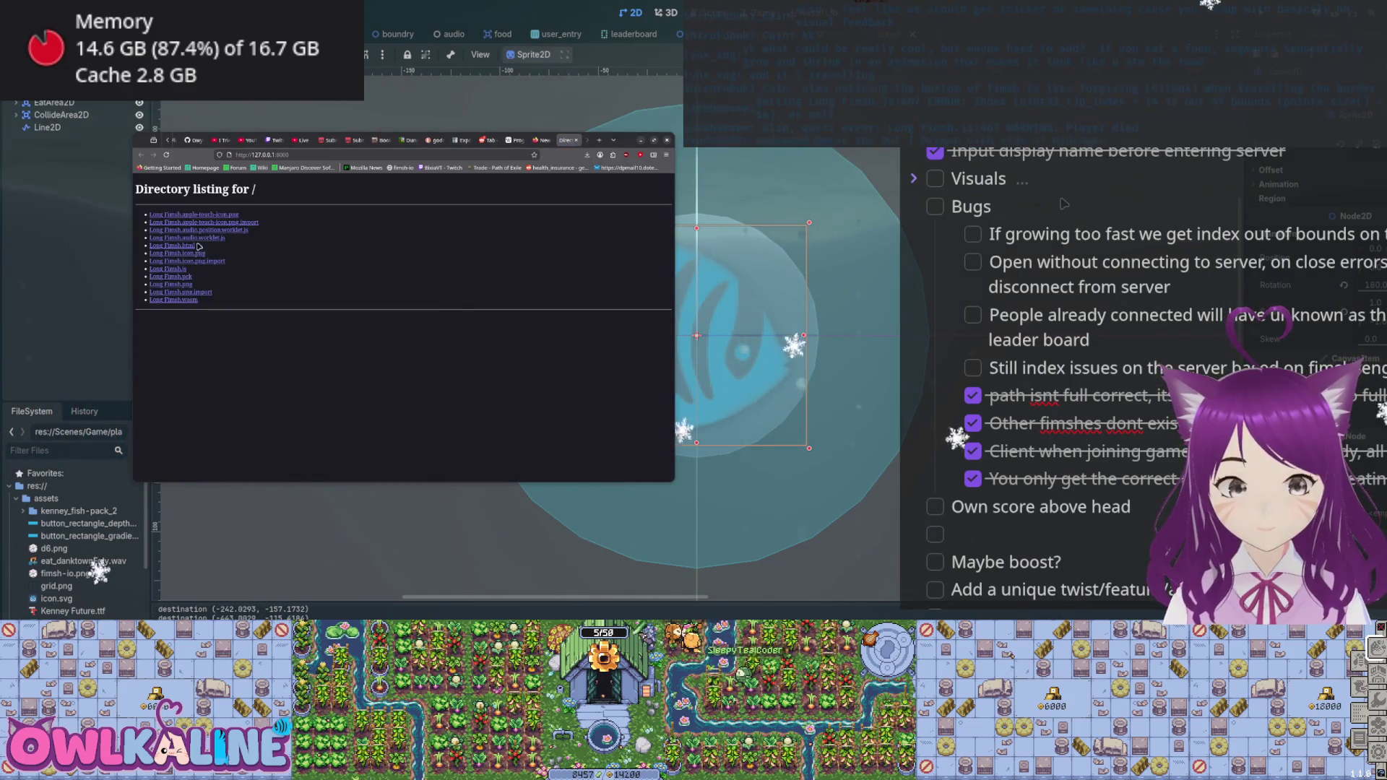
left_click(172, 246)
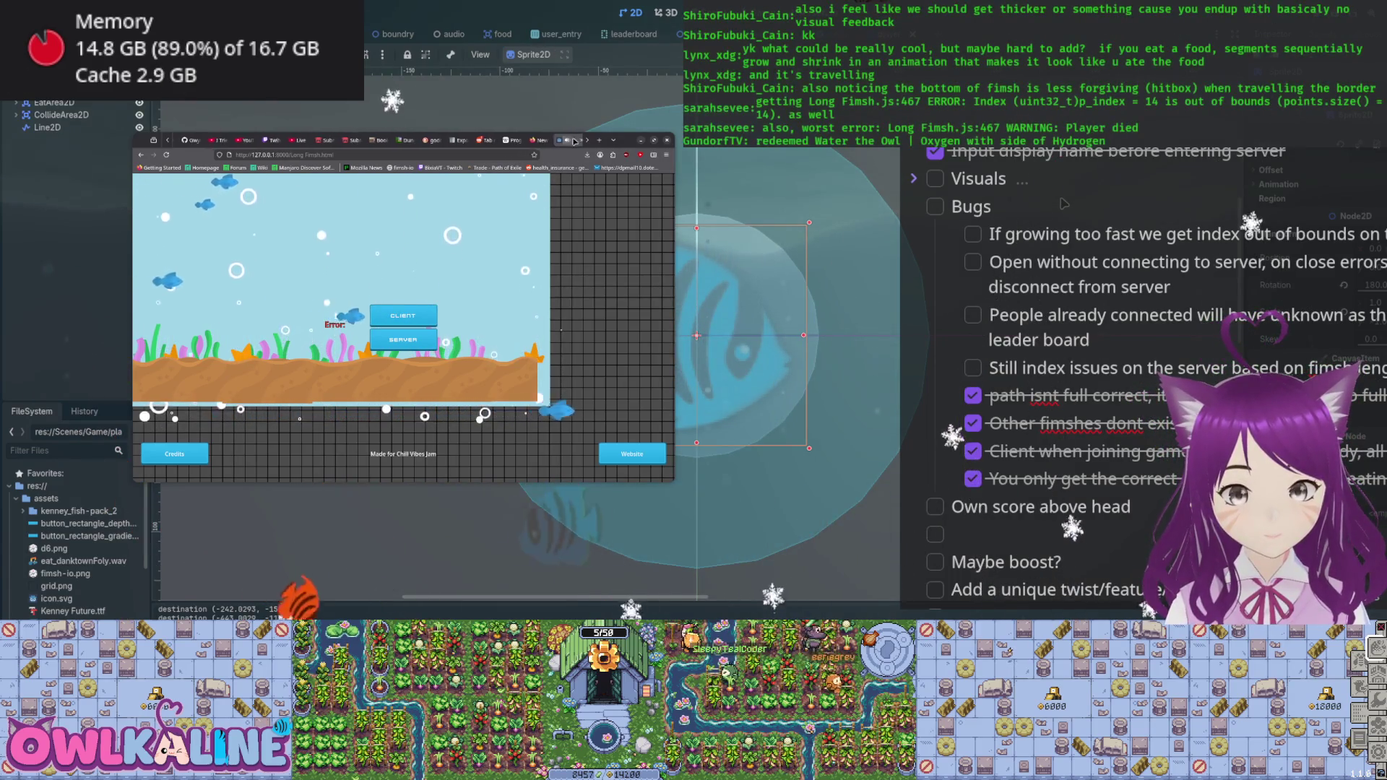
left_click(578, 140)
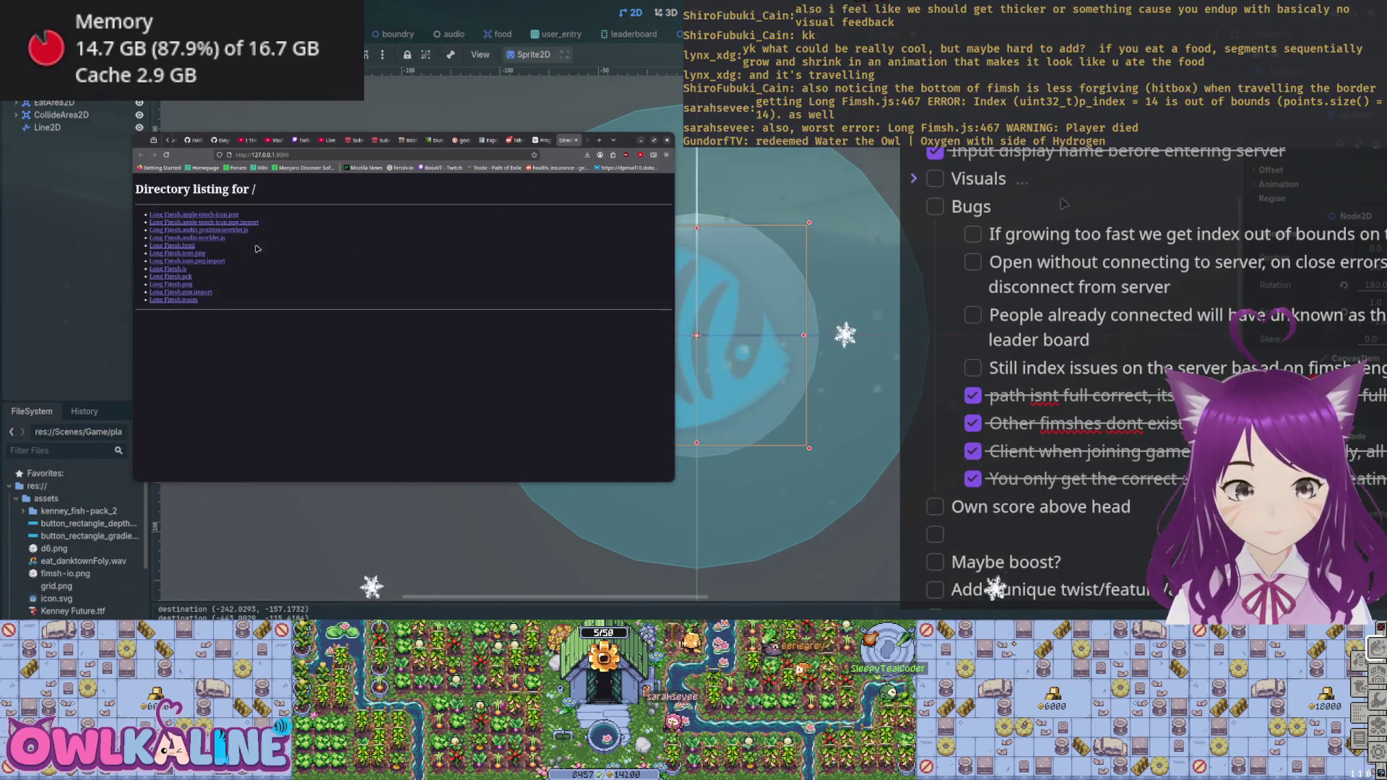
left_click(190, 247)
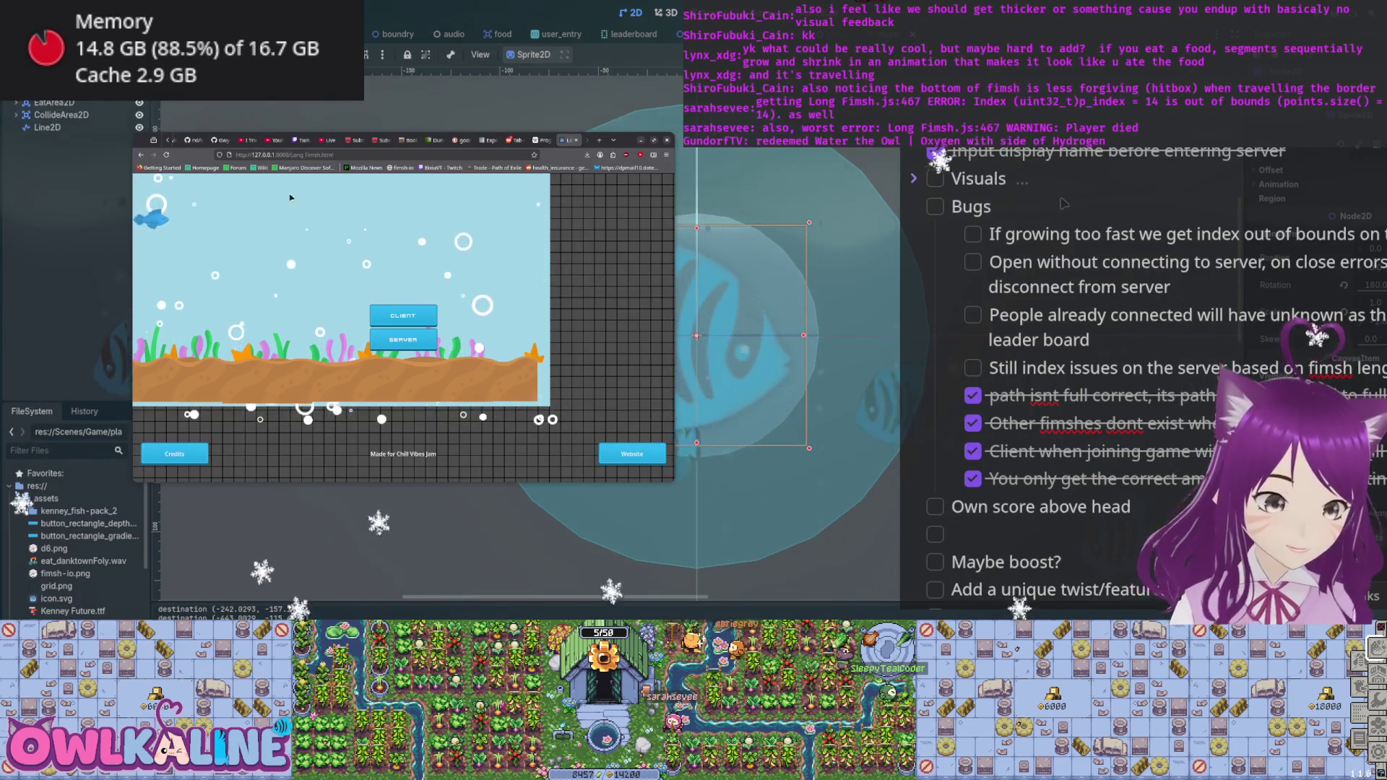
- Join the Long Fimsh match as a Client from the main menu
left_click(396, 328)
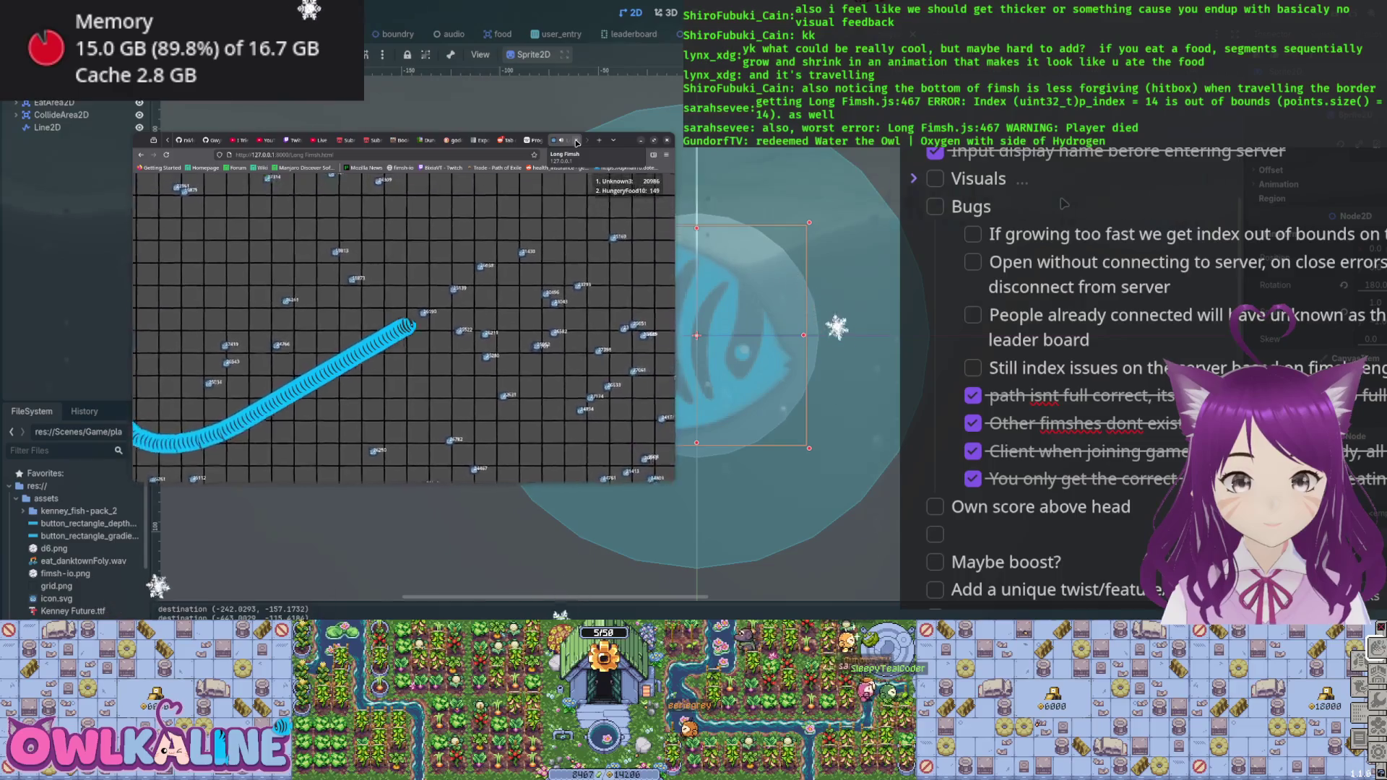
- Close the Firefox tab running the Long Fimsh game
left_click(576, 143)
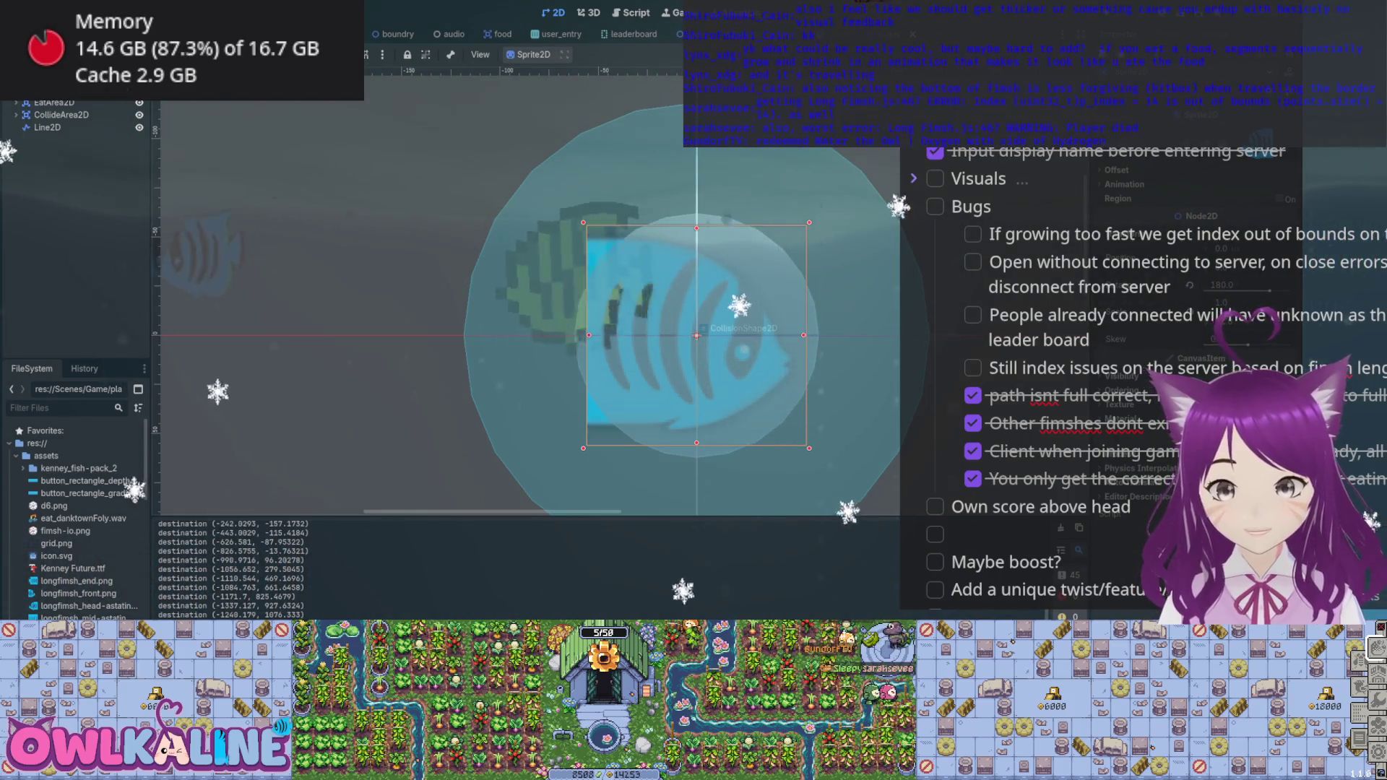
scroll(72, 126, "up", 1)
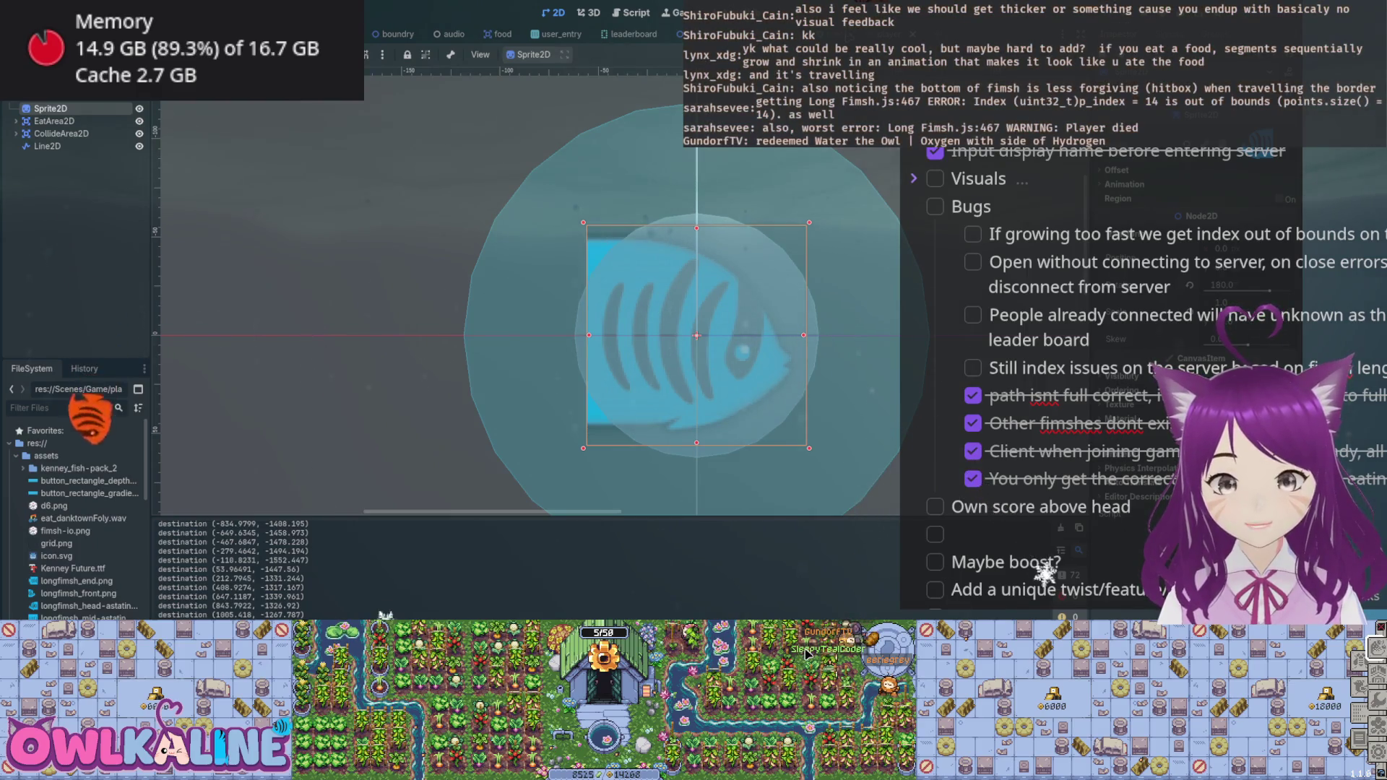
- Run the project with F5 and move the front game window aside to reveal the other
key("F5")
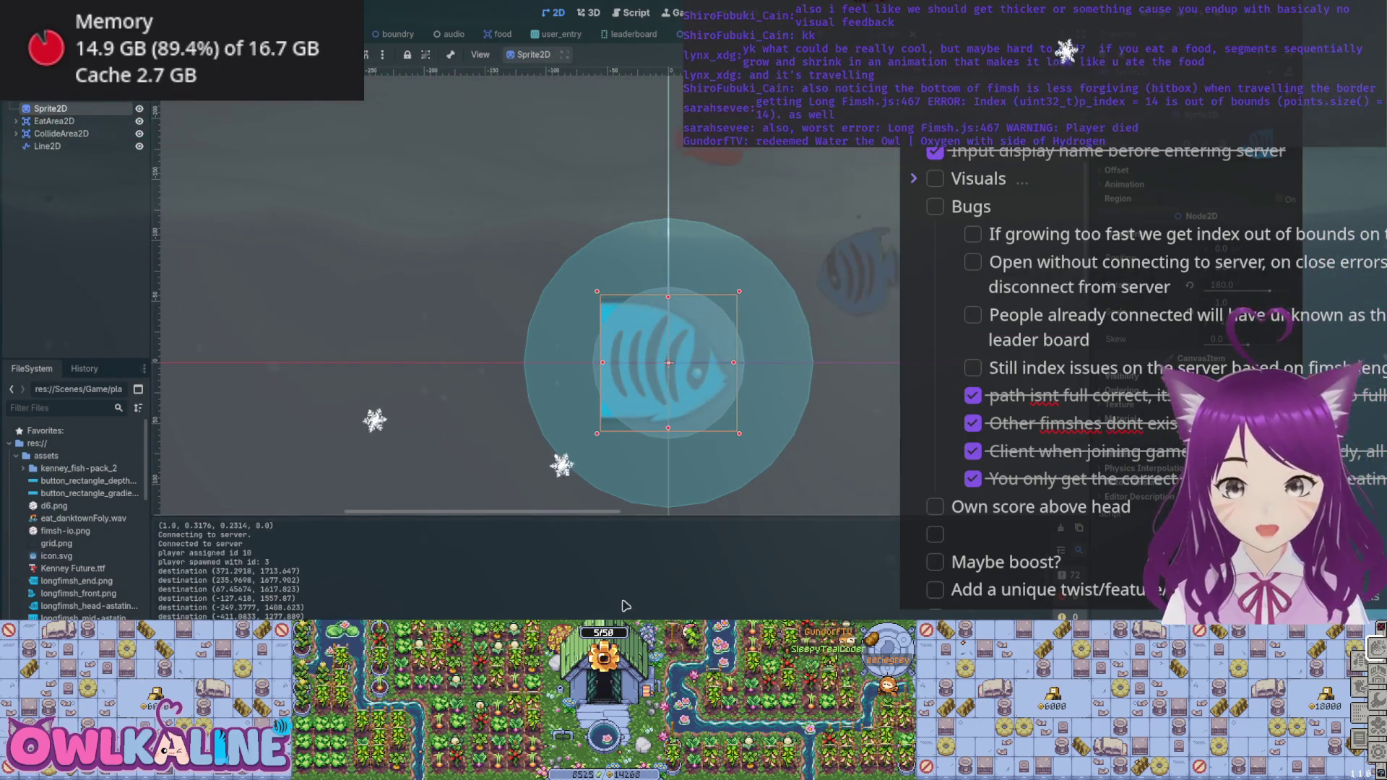
key("F5")
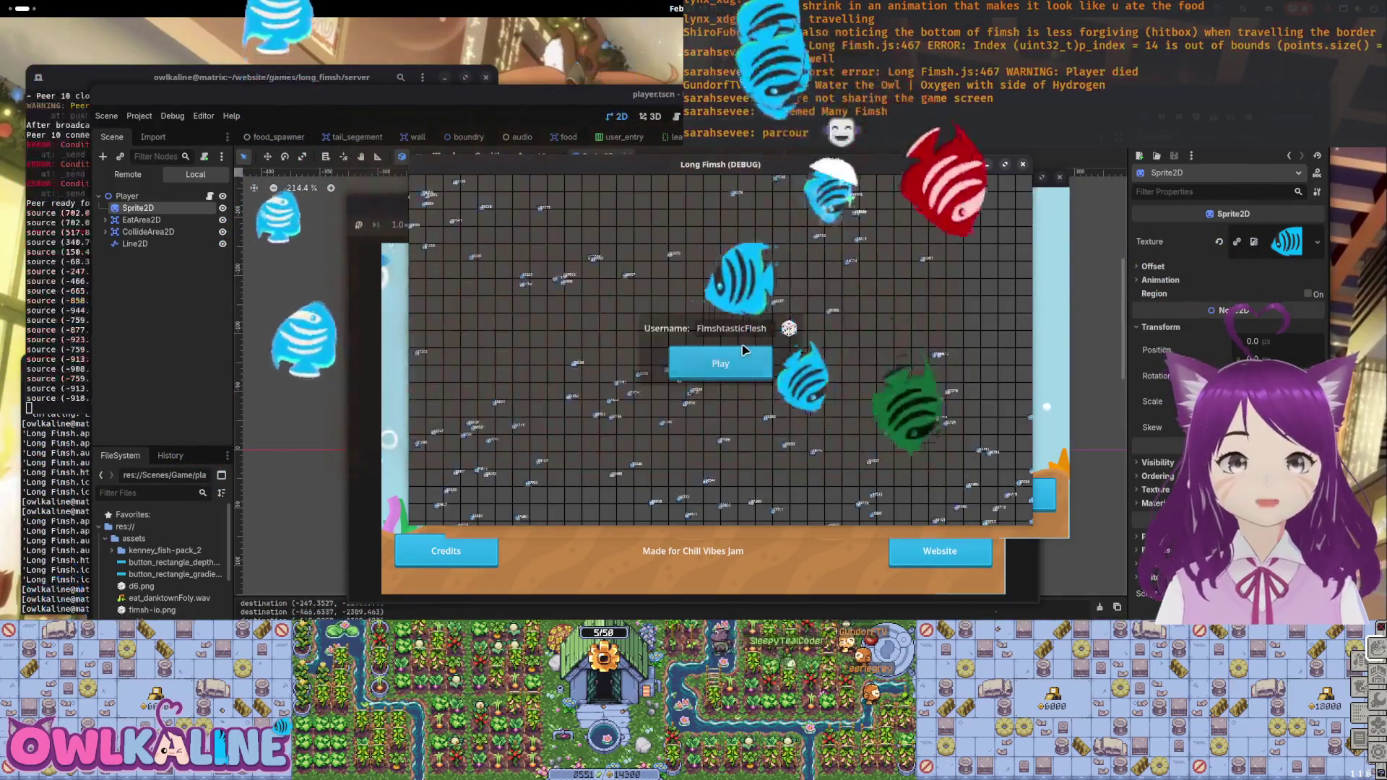
mouse_move(804, 169)
left_mouse_down()
mouse_move(780, 186)
mouse_move(480, 199)
mouse_move(689, 325)
mouse_move(724, 268)
left_mouse_up()
- Bring the server log to the front and select its source coordinate lines to read them
left_click(200, 260)
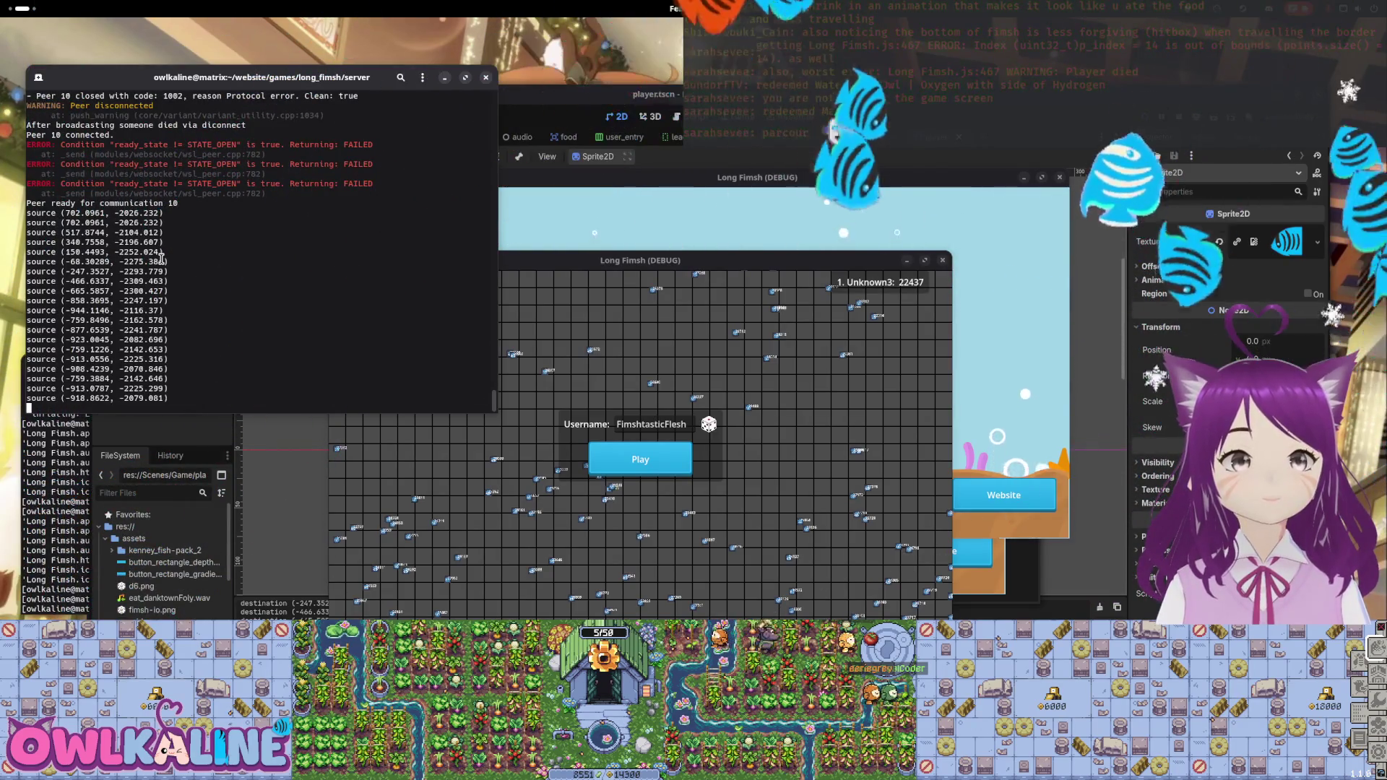
mouse_move(145, 388)
left_mouse_down()
mouse_move(72, 325)
mouse_move(60, 222)
left_mouse_up()
left_click(59, 222)
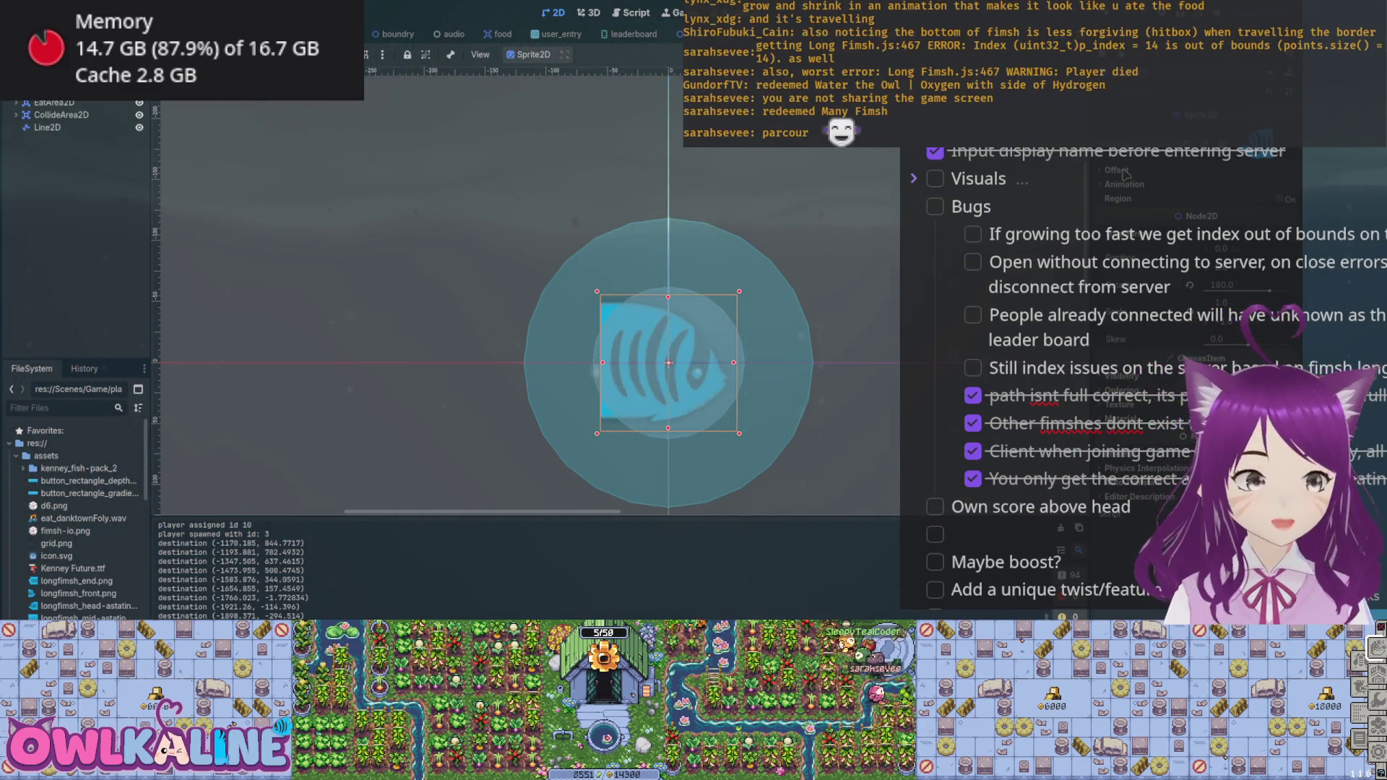
scroll(1199, 251, "up", 3)
scroll(1121, 312, "down", 2)
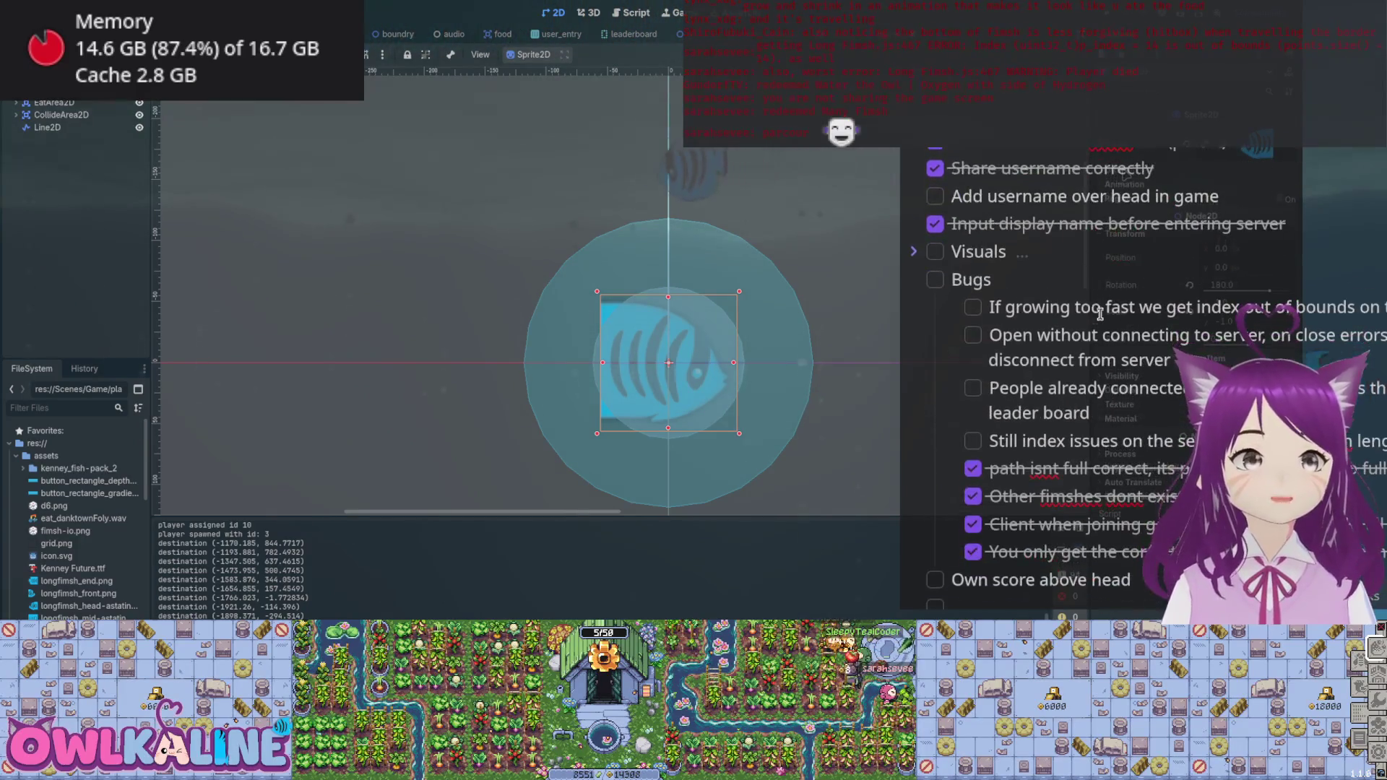
double_click(1077, 342)
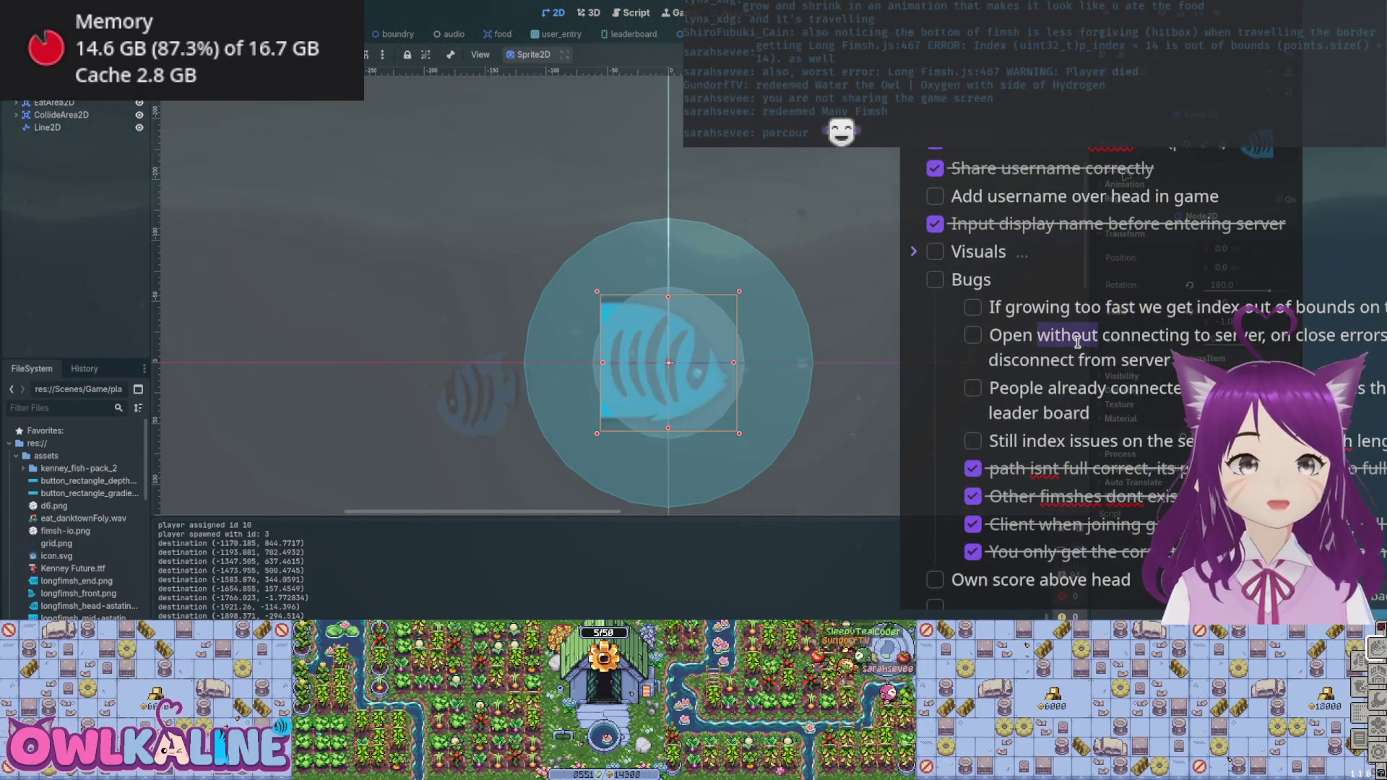
left_click(802, 390)
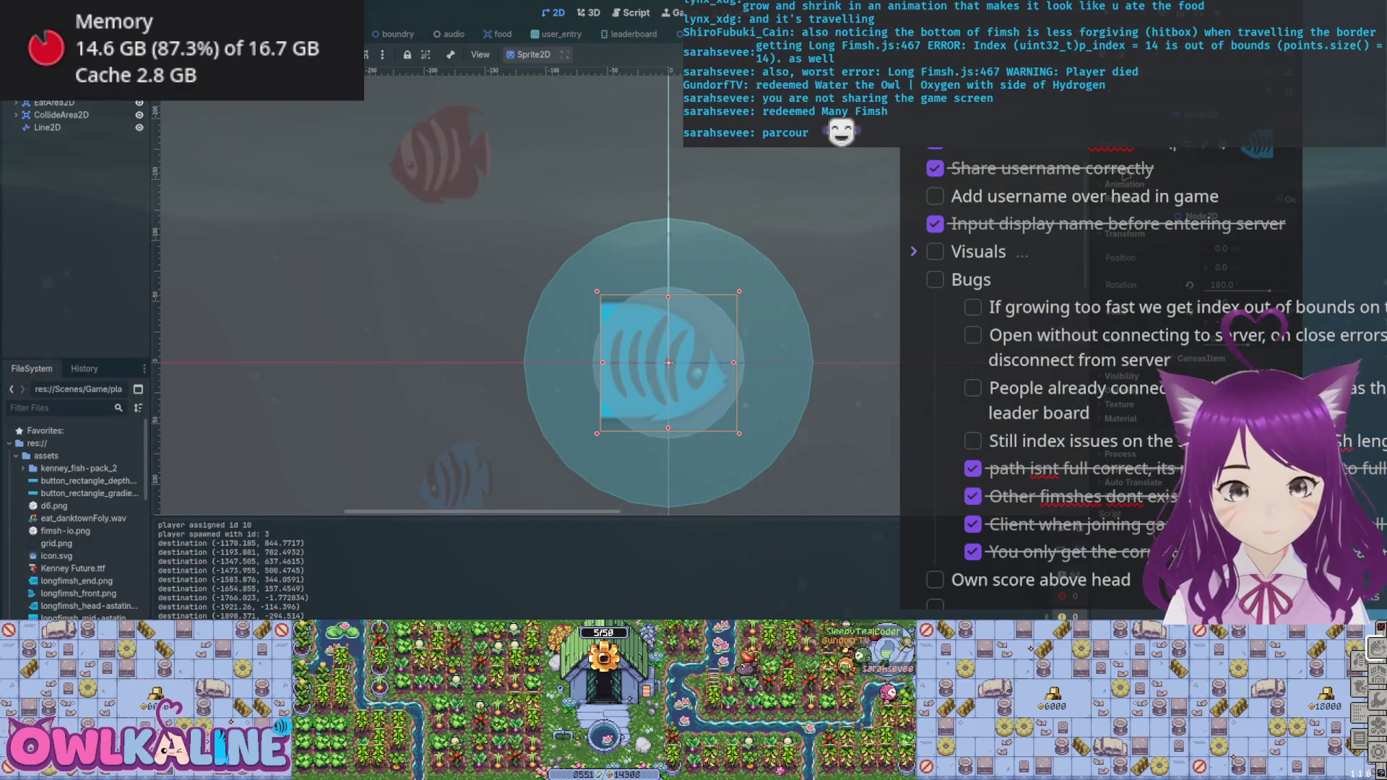
key("Return")
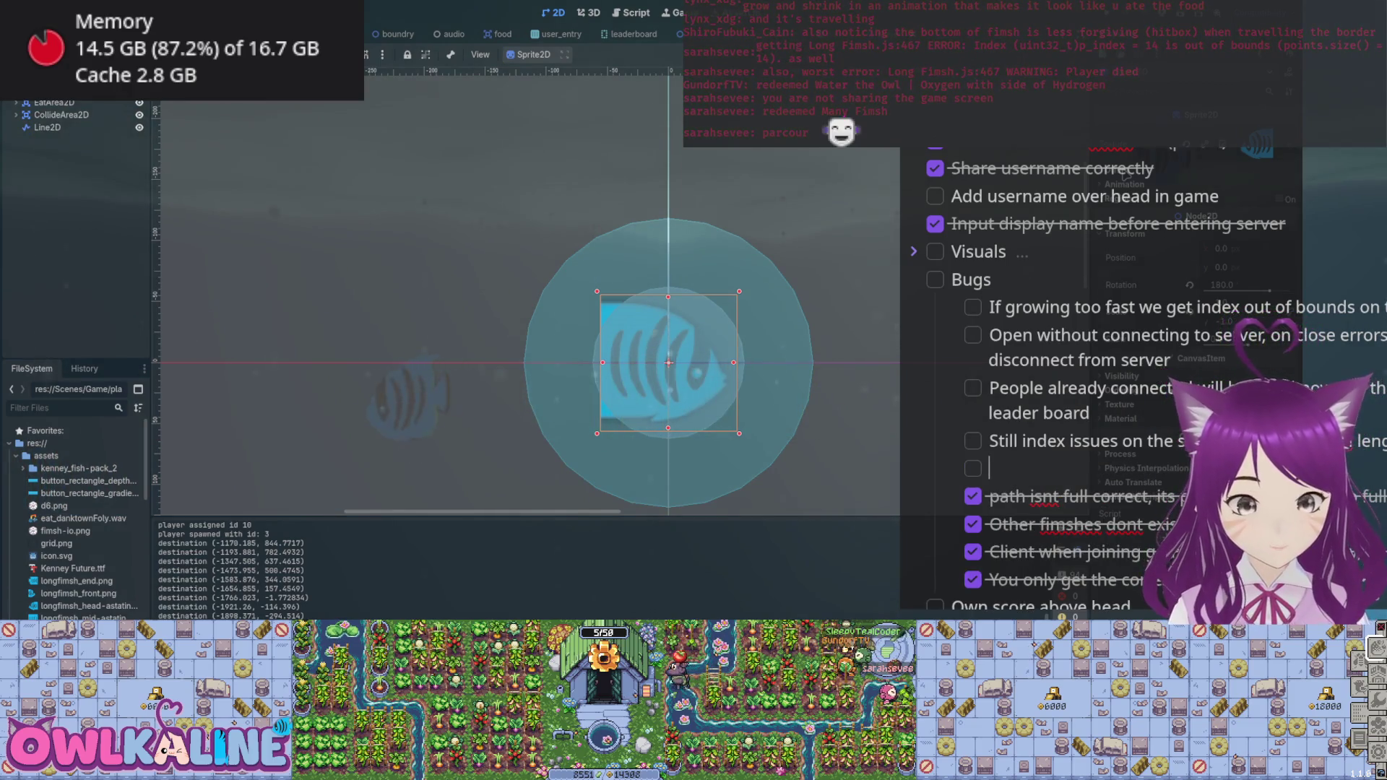
type("Fimsh")
key("BackSpace")
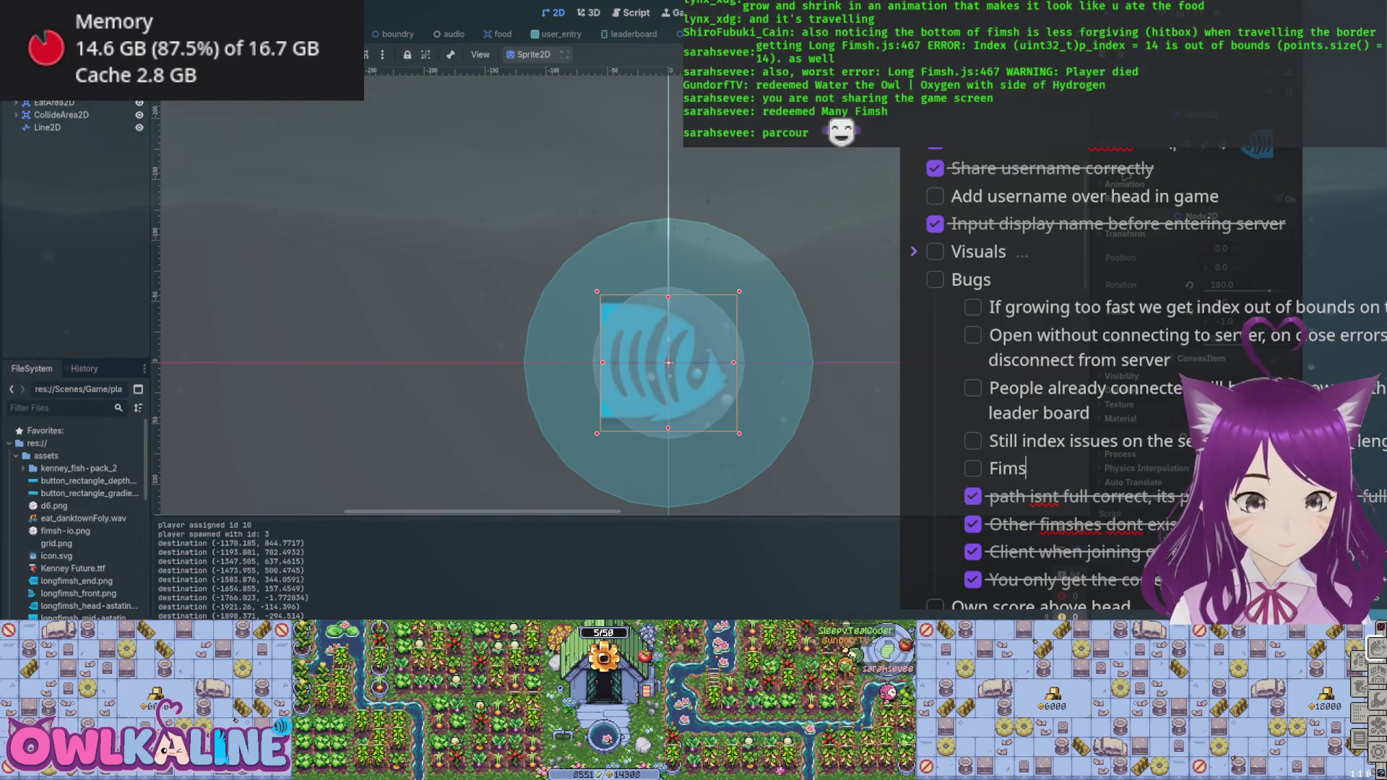
type("doesnt")
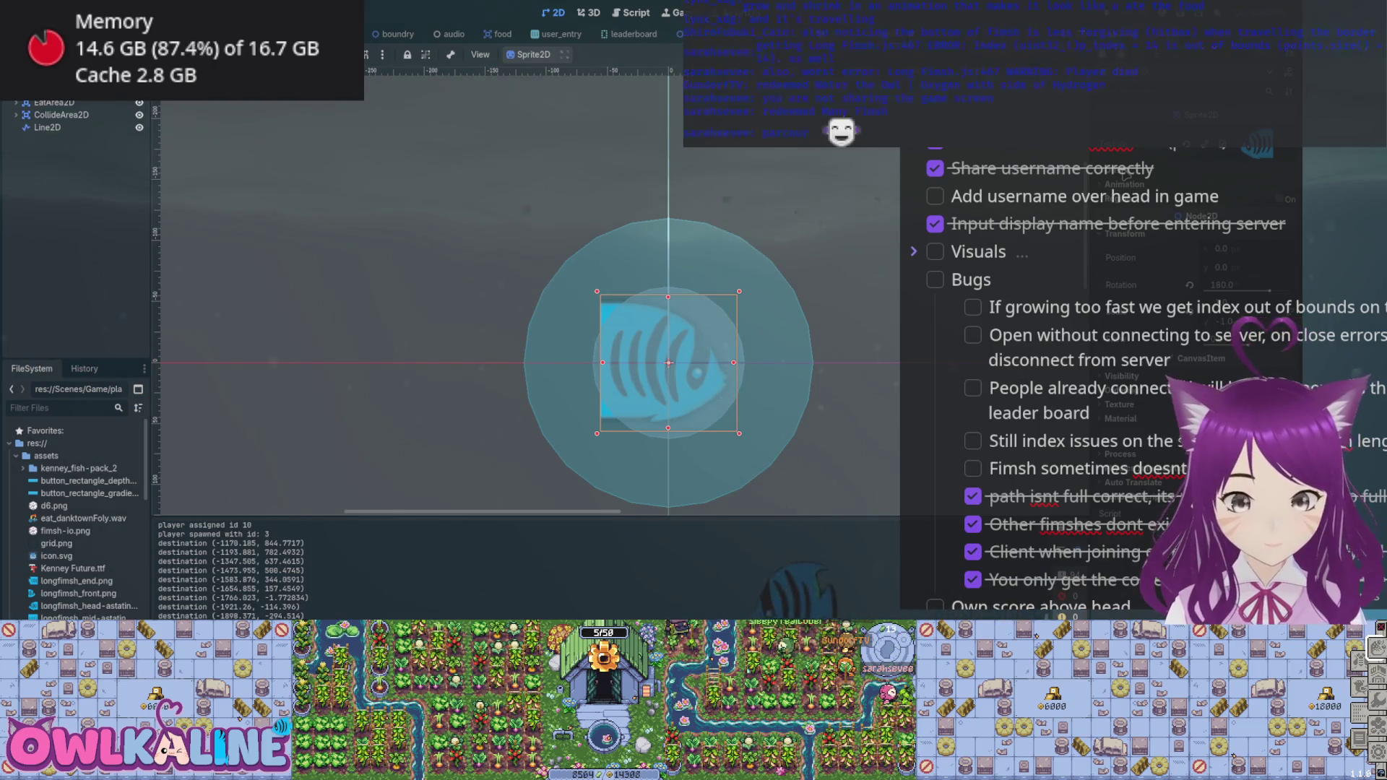
type(" seem to be w ")
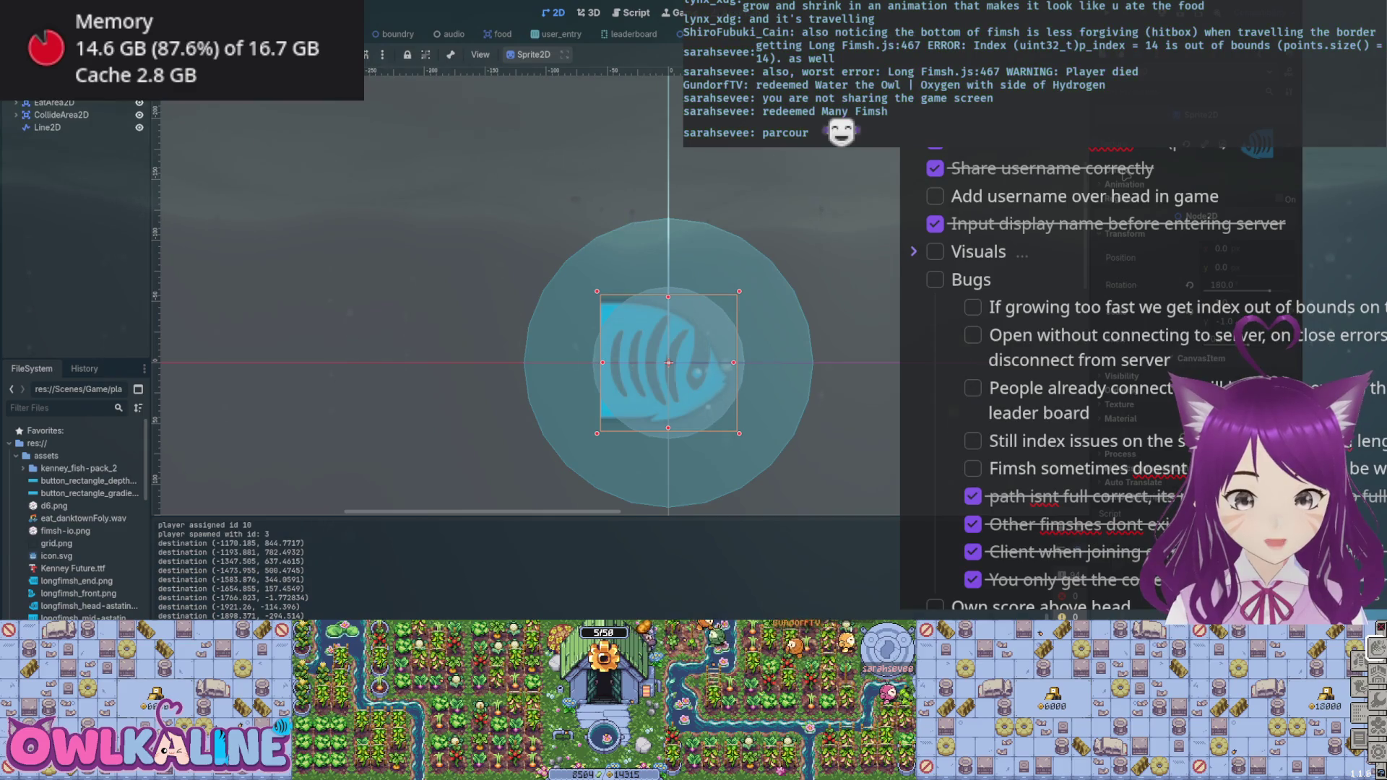
type("already big")
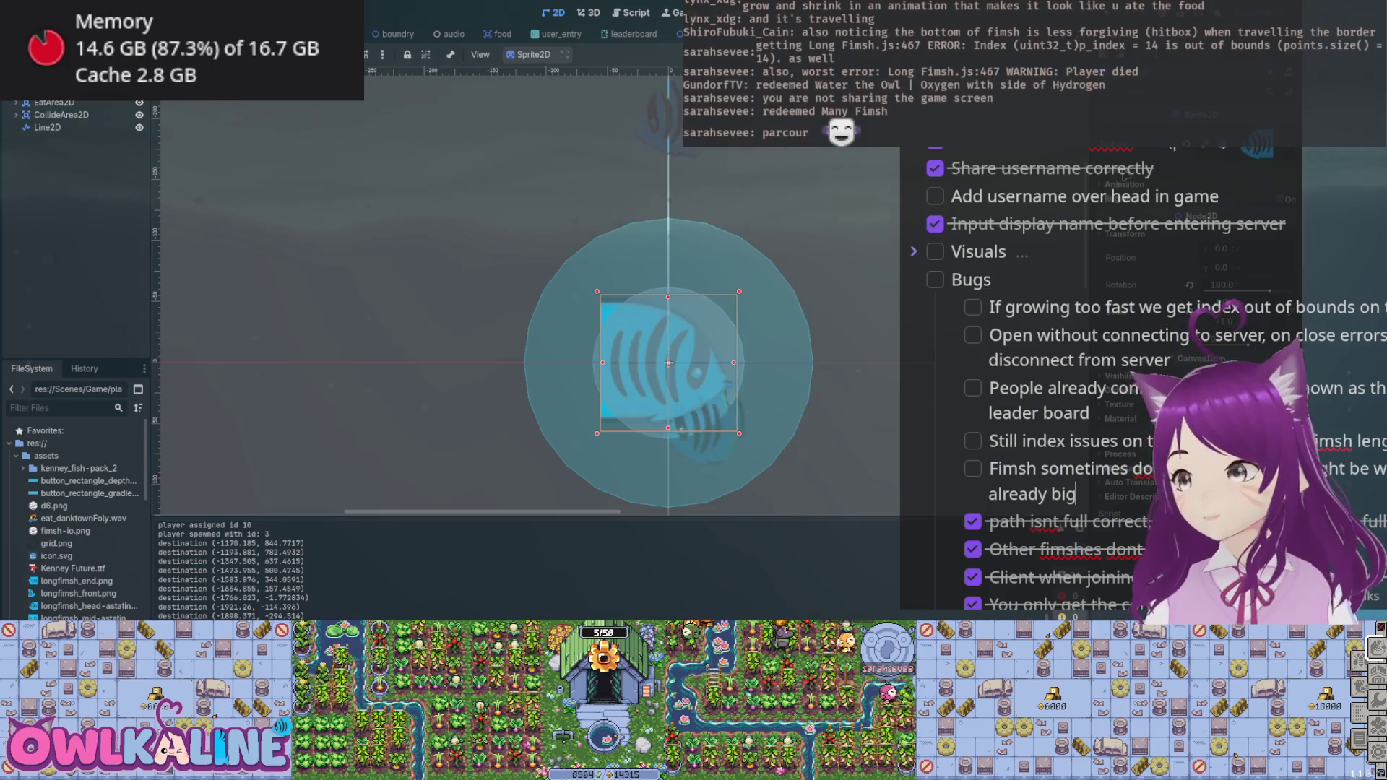
scroll(1124, 175, "down", 3)
scroll(1124, 176, "up", 4)
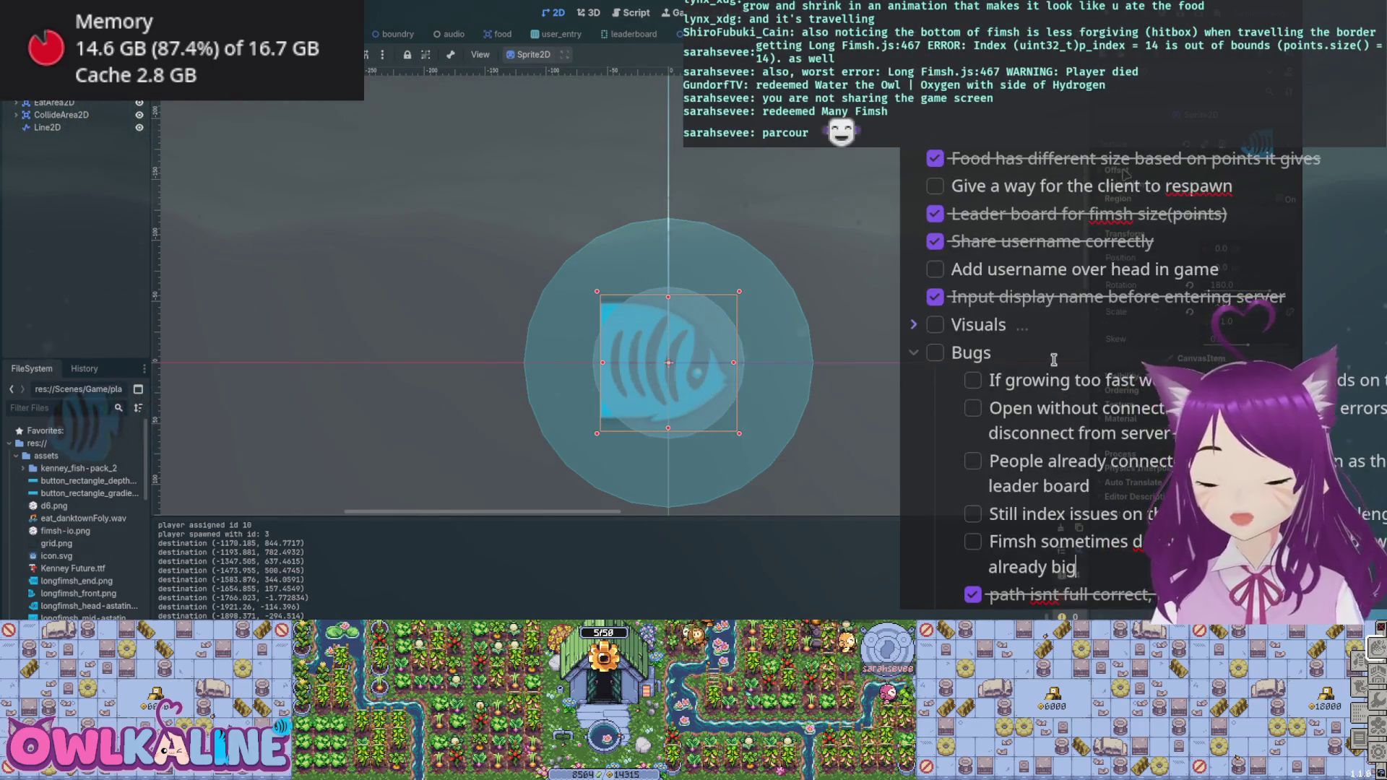
left_click(913, 352)
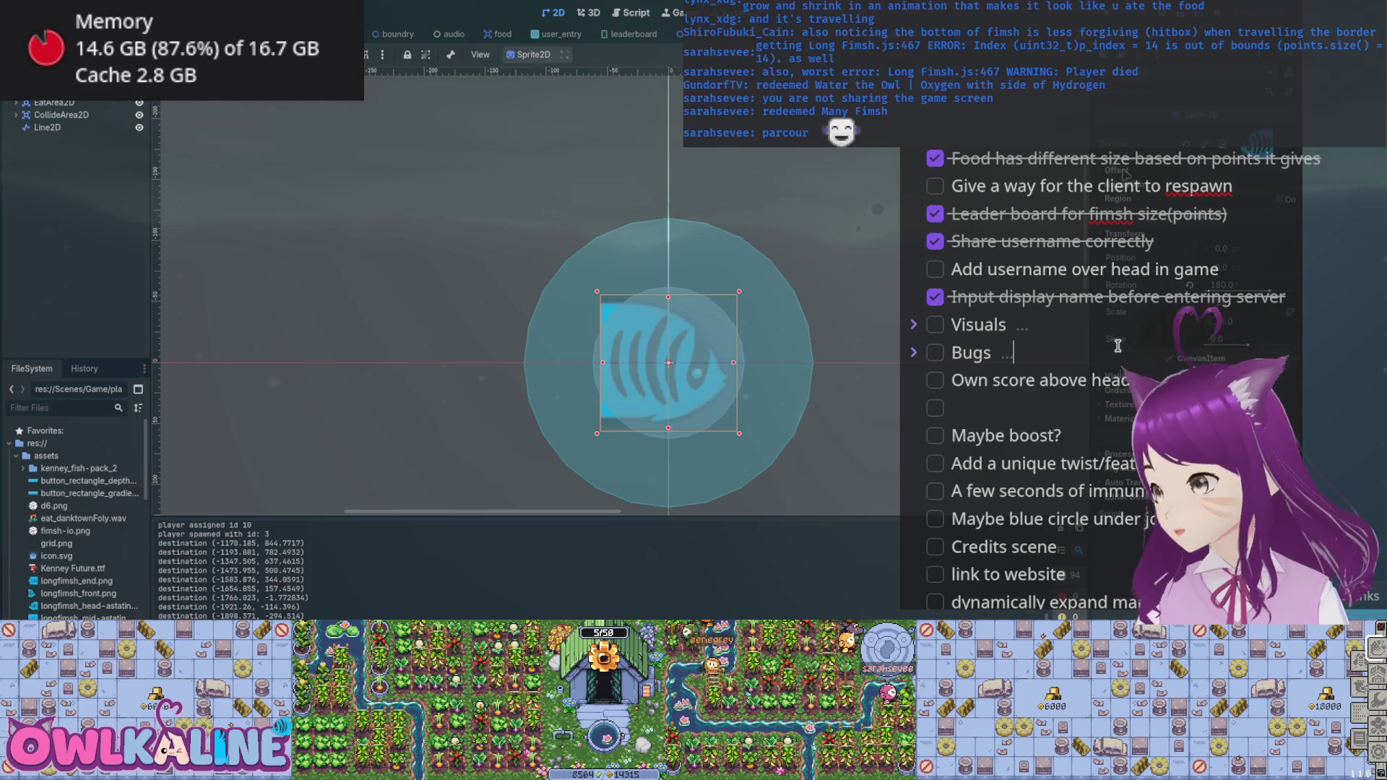
scroll(1125, 338, "up", 2)
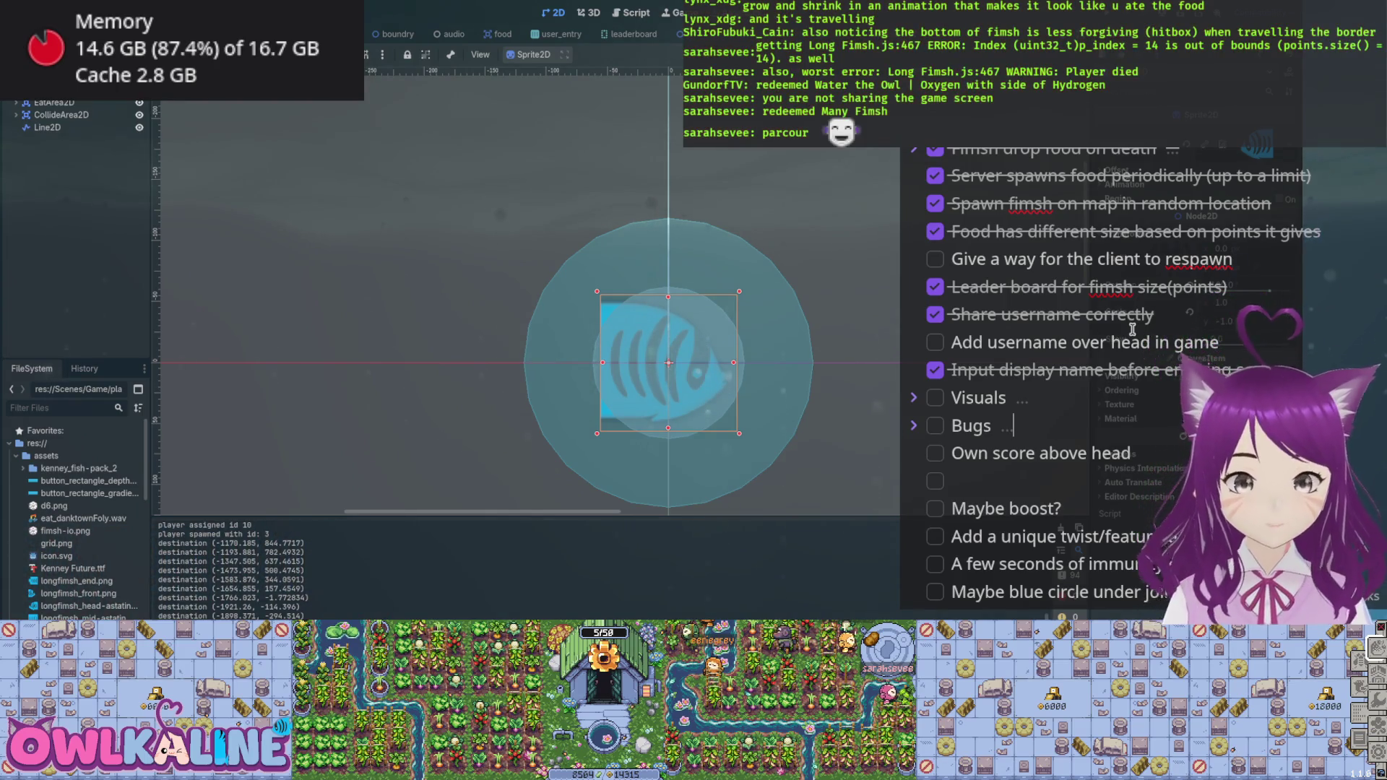
scroll(1185, 236, "up", 4)
scroll(1185, 236, "up", 5)
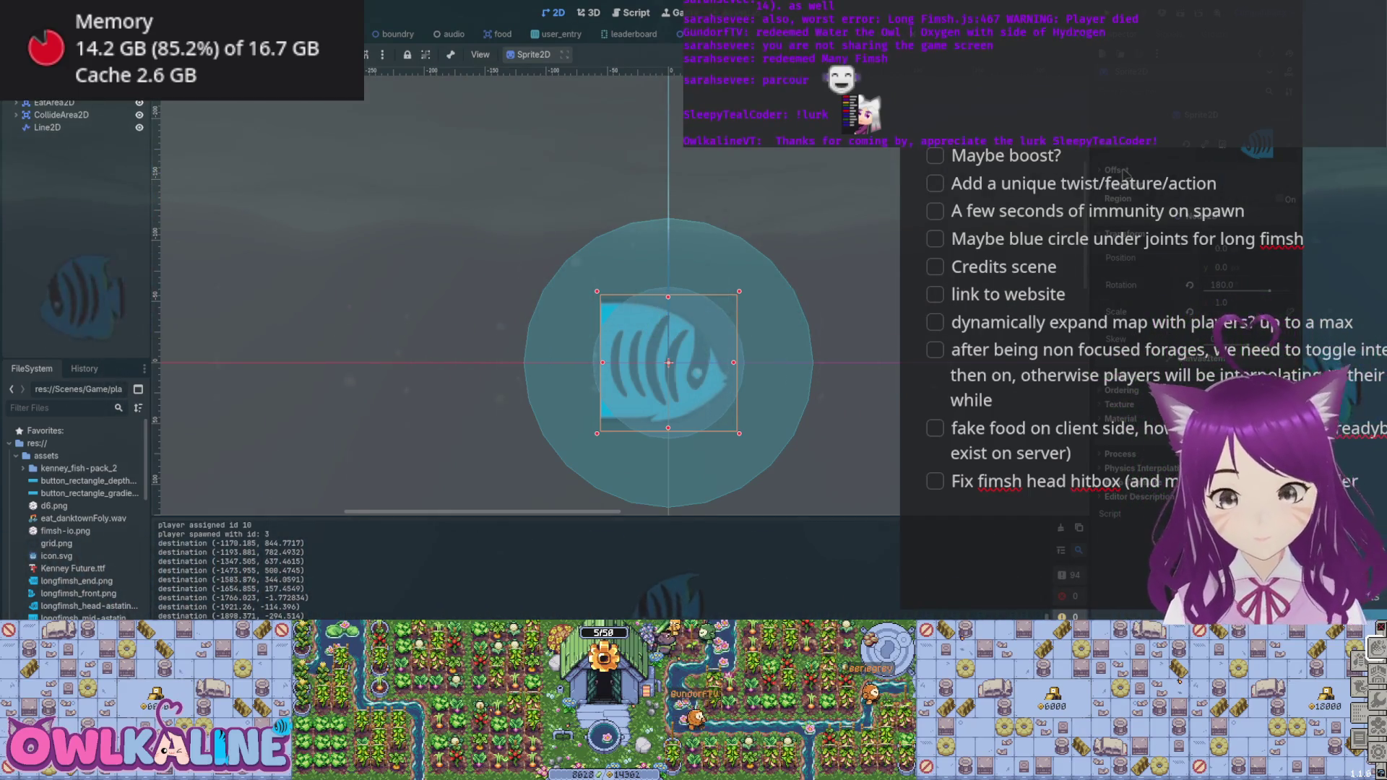
- Shrink the fish head's CollisionShape2D circle, nudge it over the fish, and save the scene
scroll(823, 511, "up", 2)
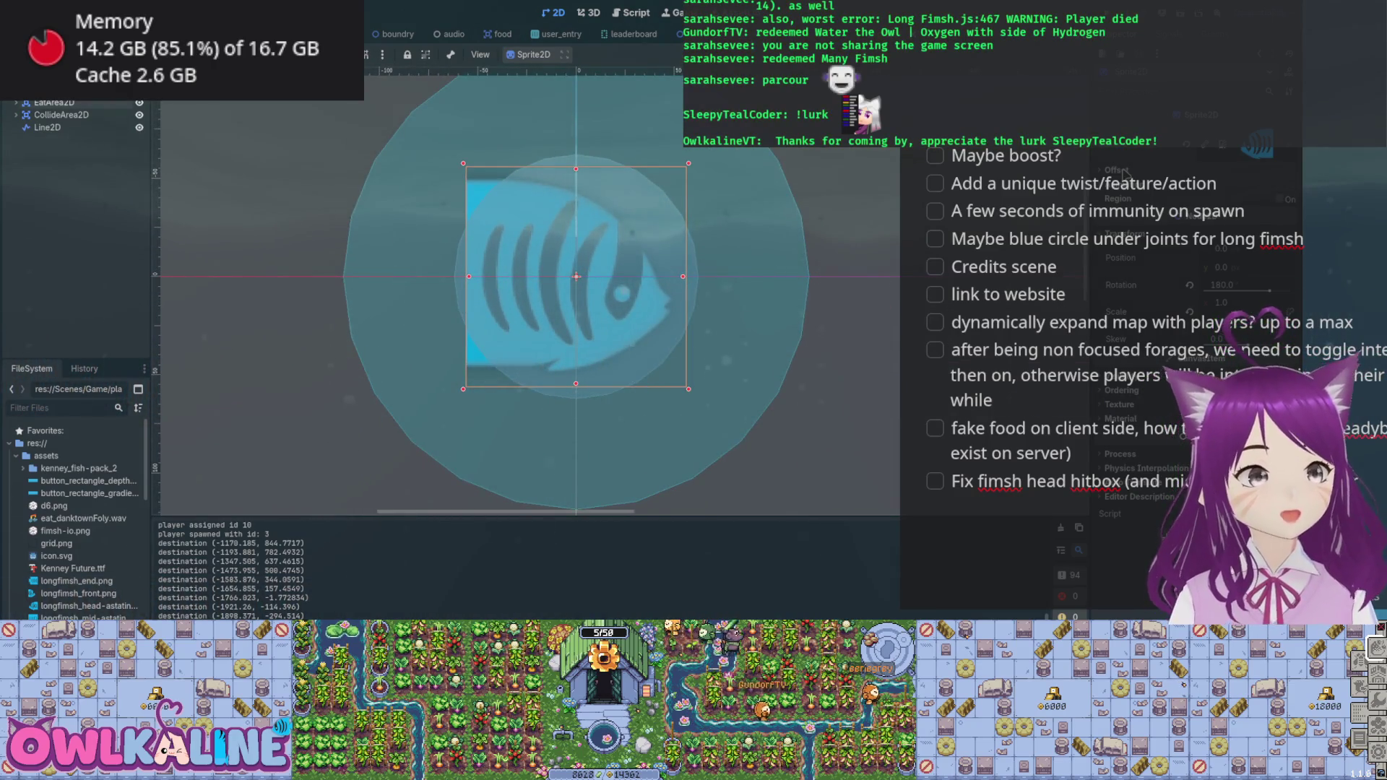
key("Down")
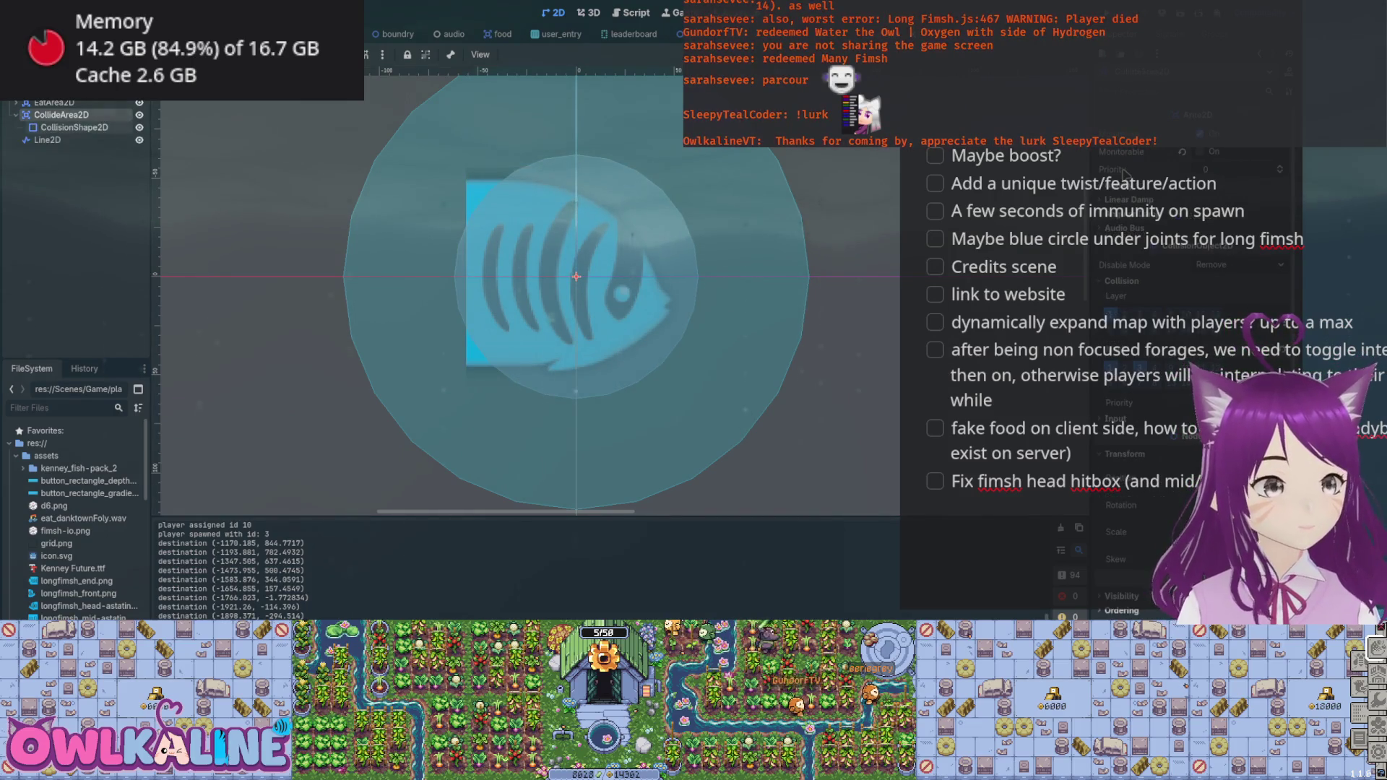
key("Down")
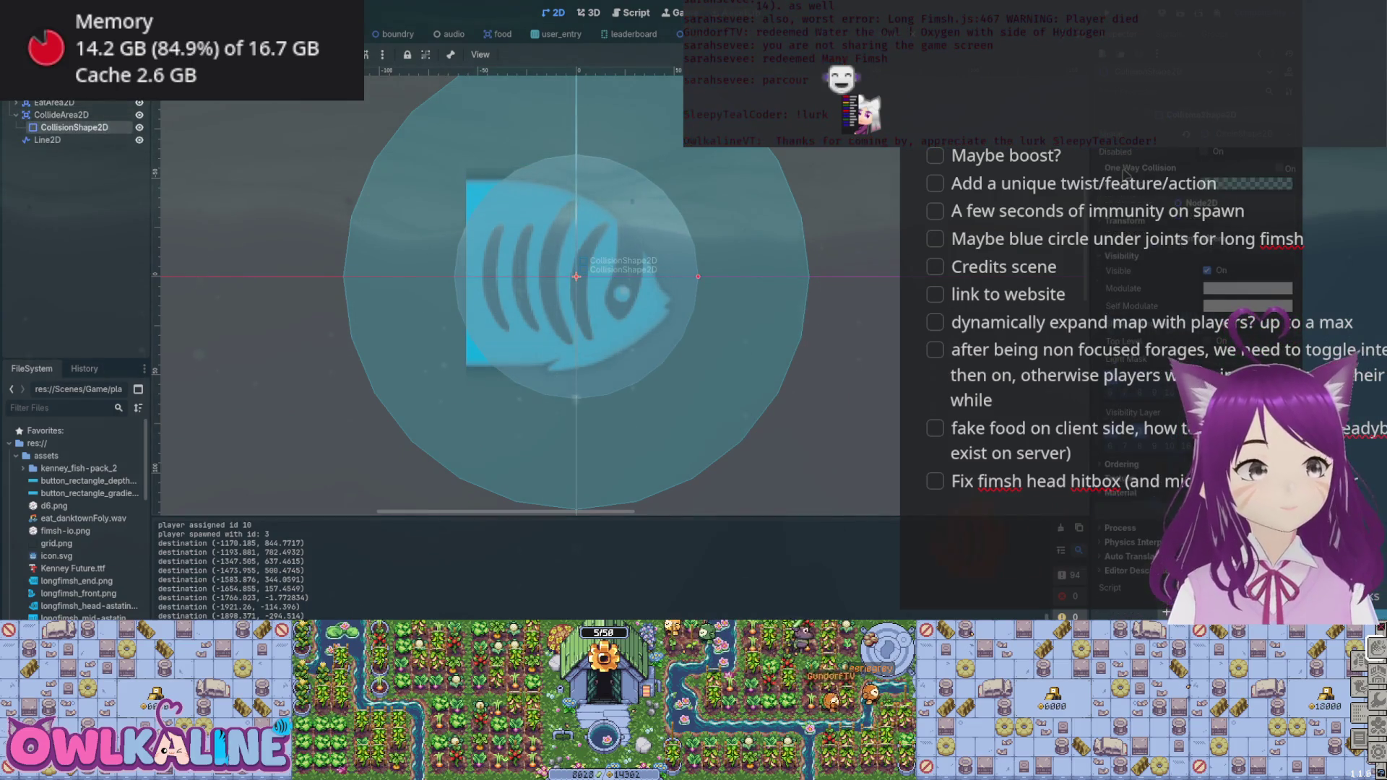
left_click_drag(698, 276, 655, 276)
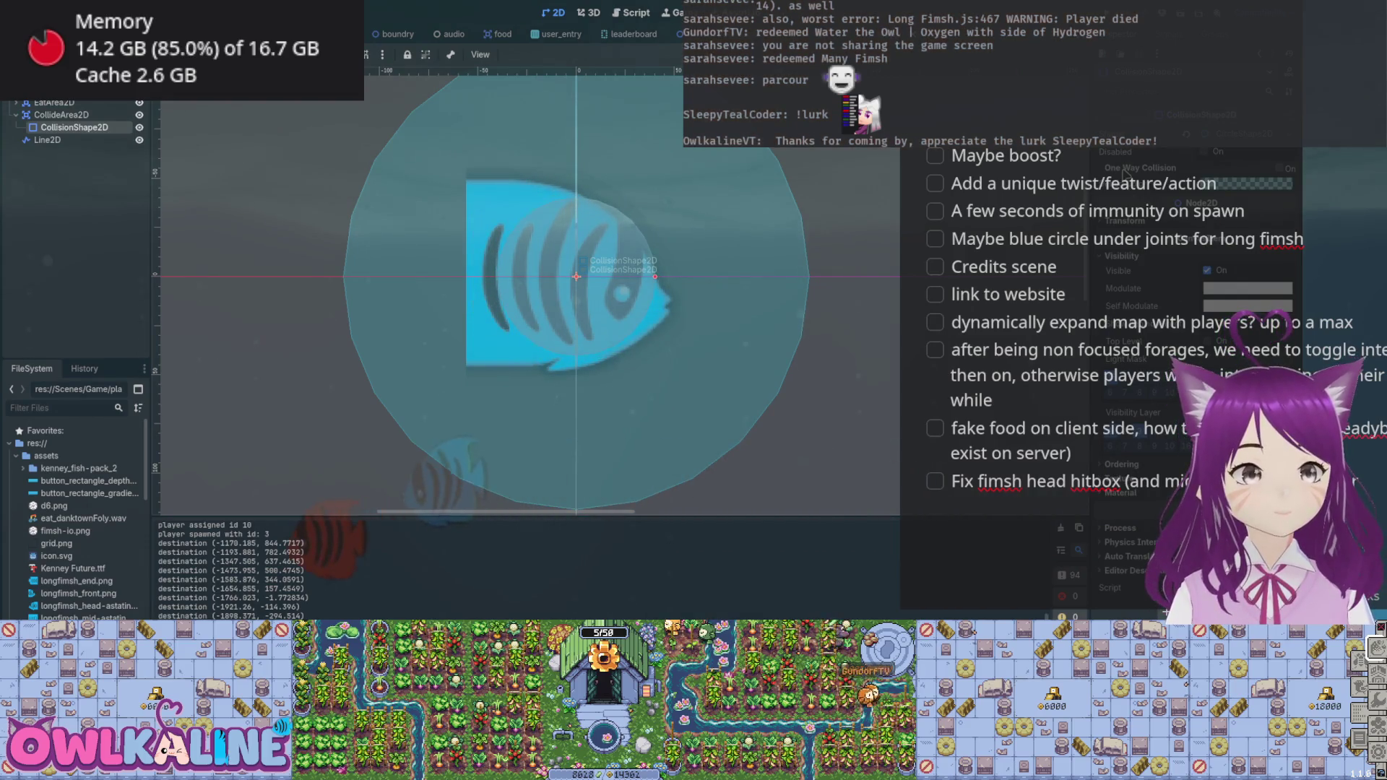
left_click_drag(609, 271, 576, 276)
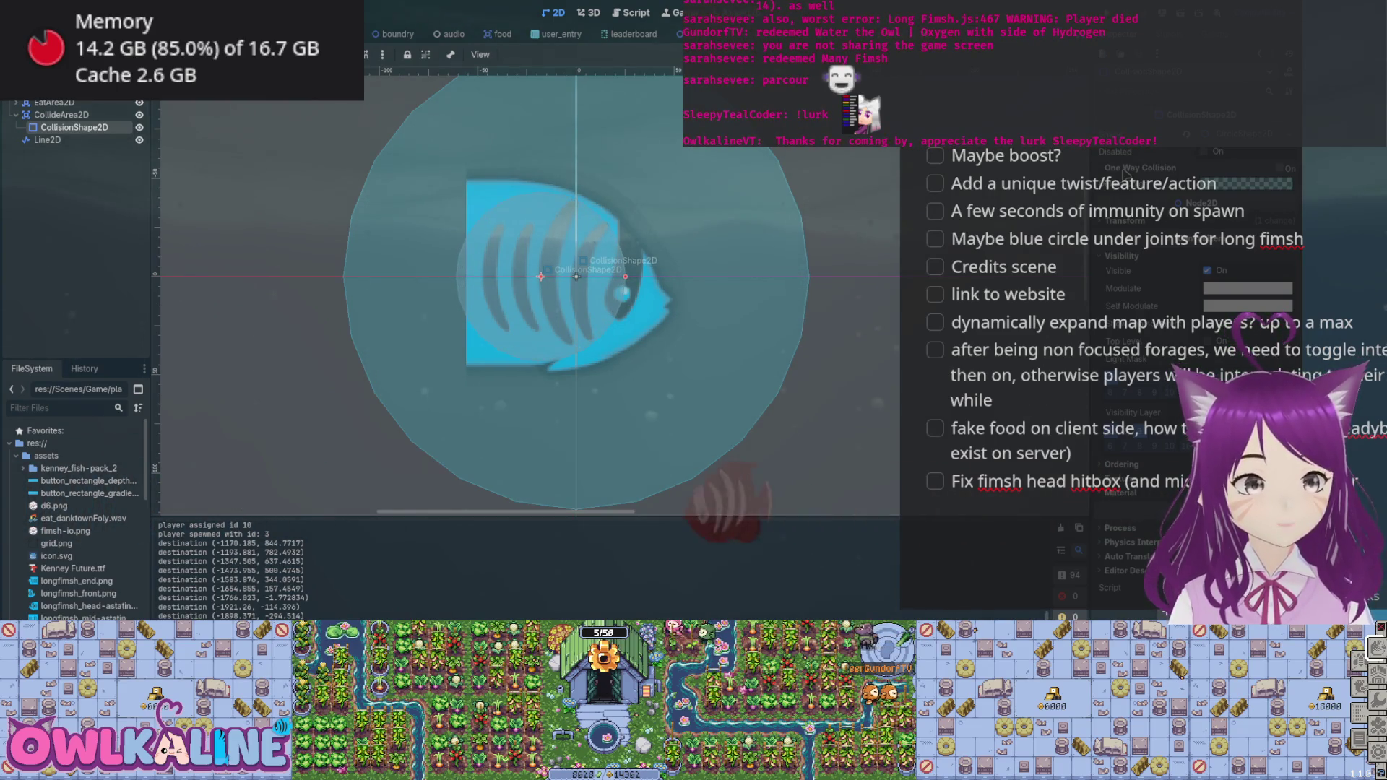
left_click_drag(576, 277, 582, 278)
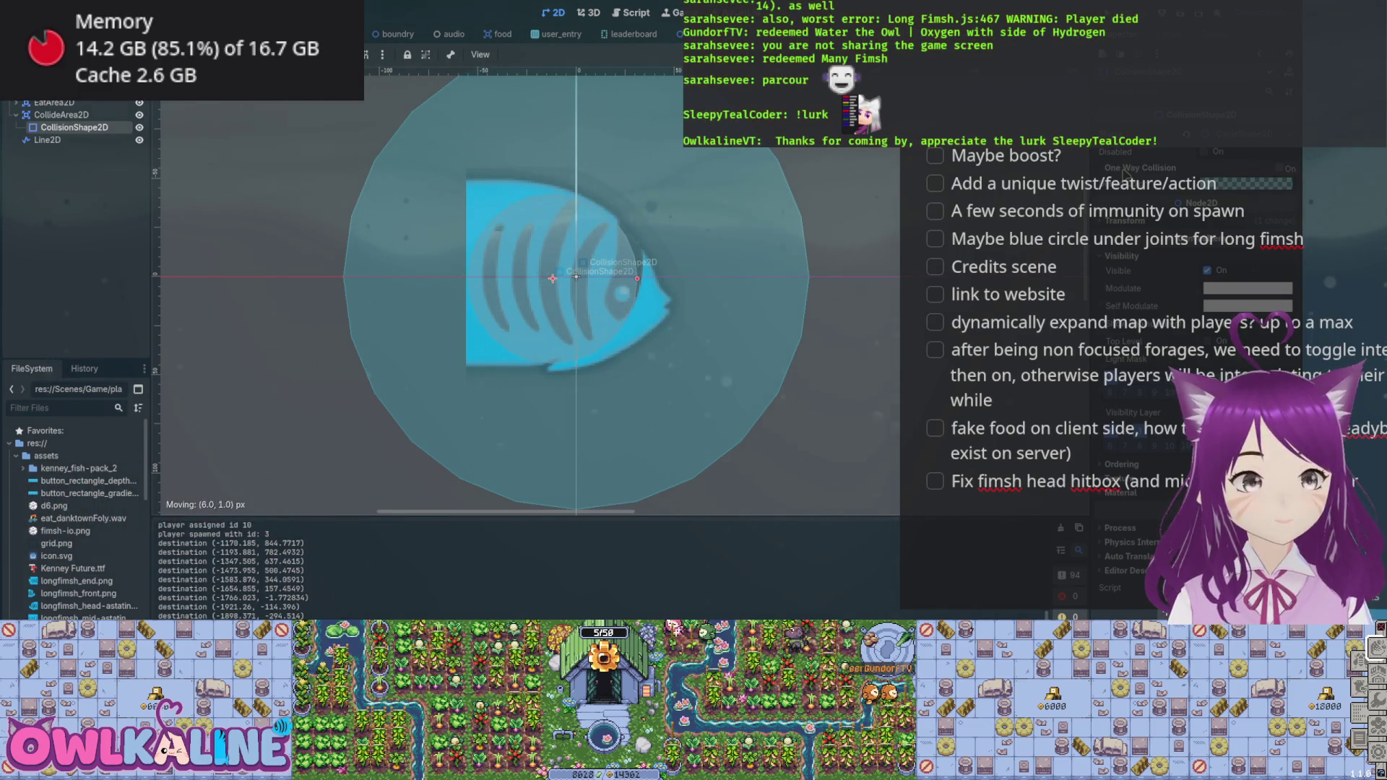
key("ctrl+s")
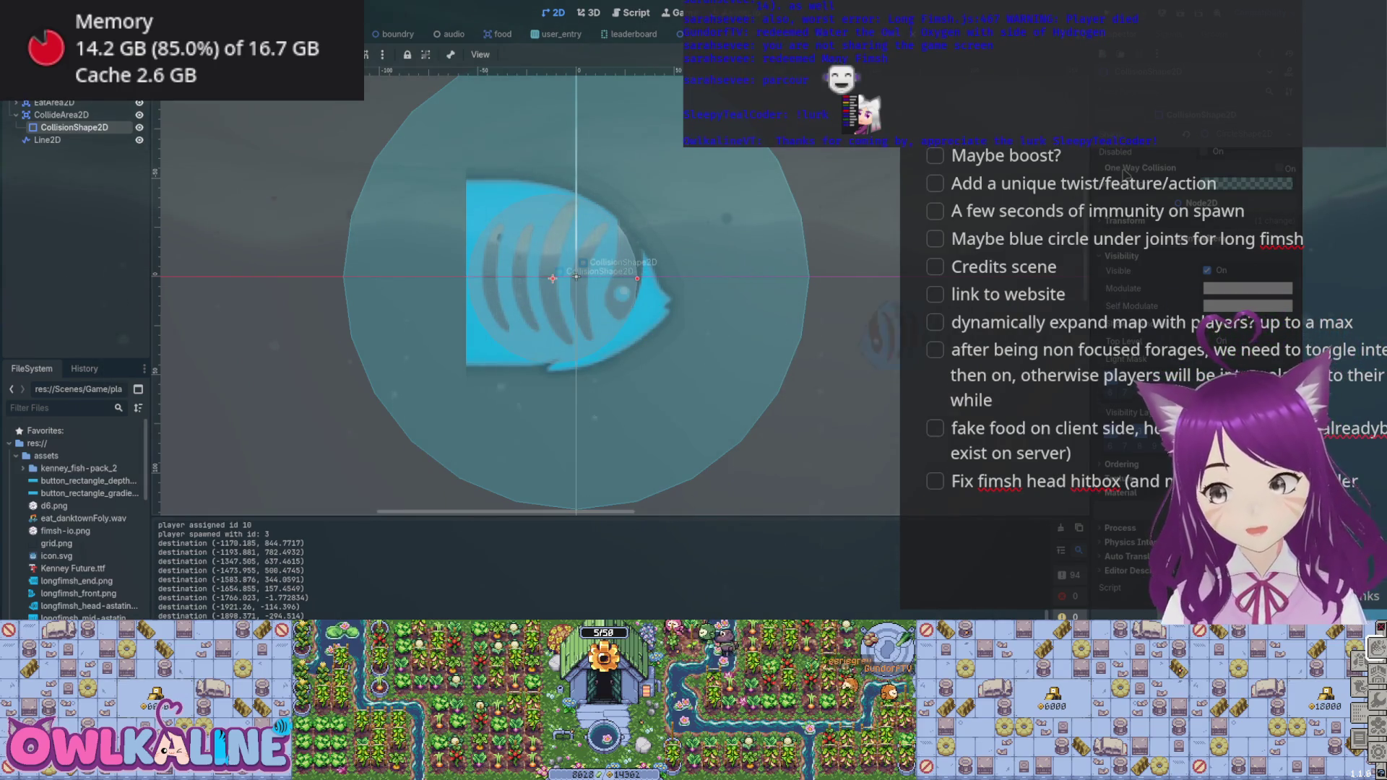
- Switch to the striped body segment scene
scroll(618, 155, "up", 1)
scroll(513, 288, "up", 4)
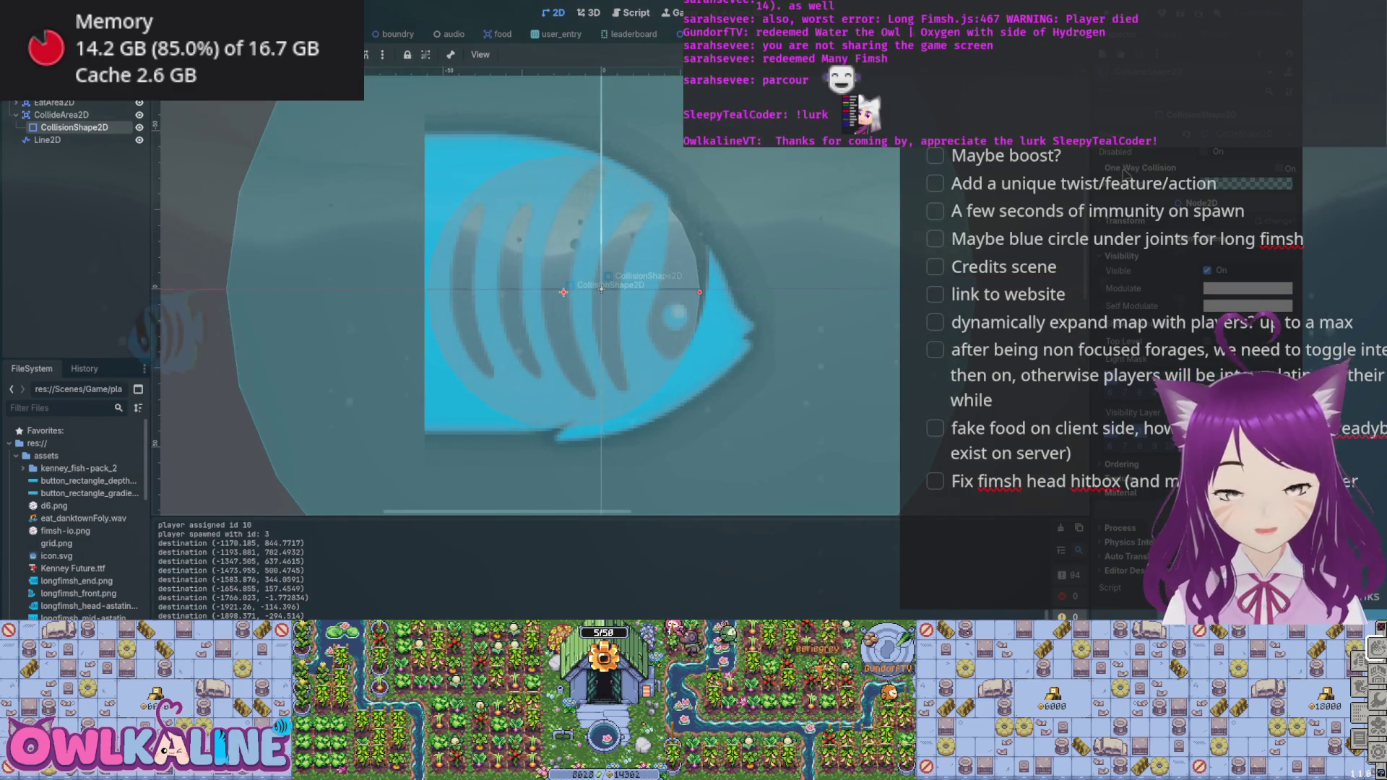
scroll(648, 155, "down", 6)
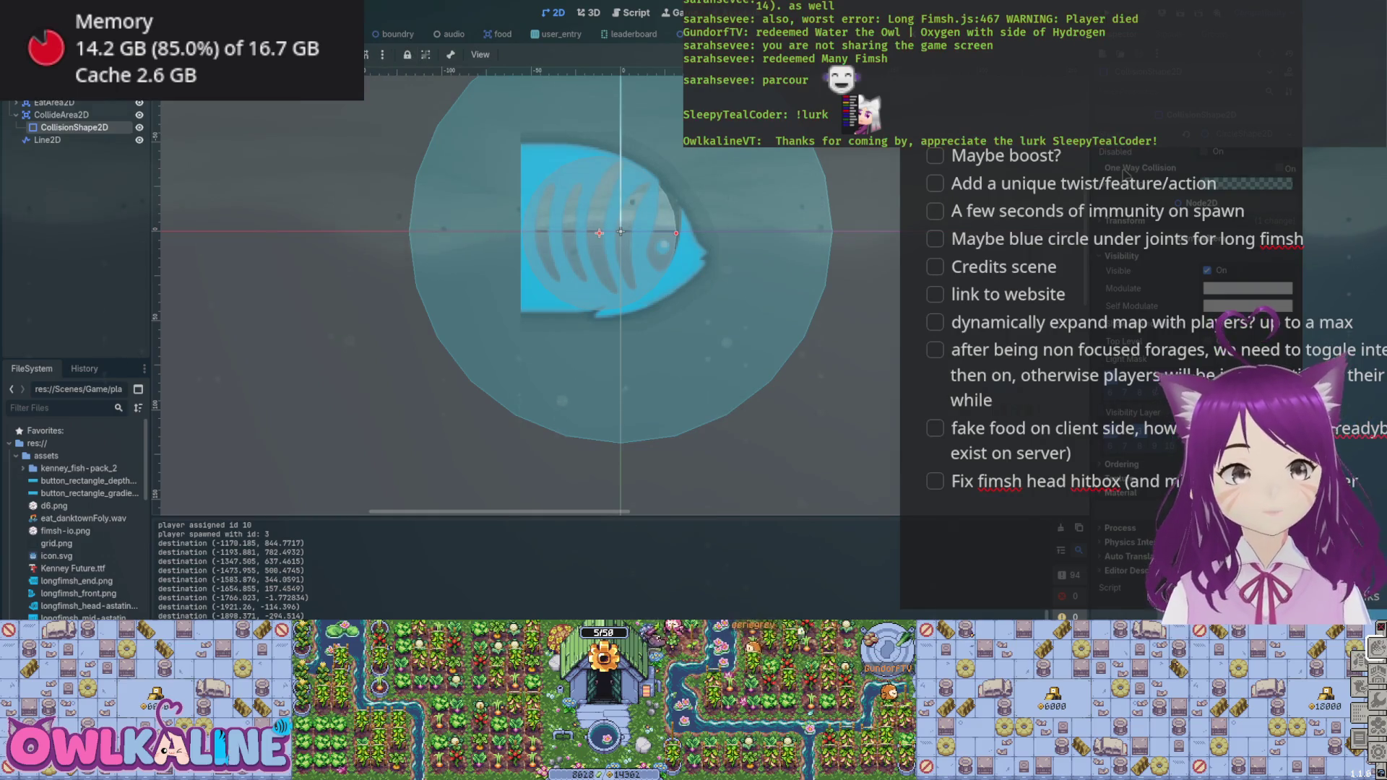
key("ctrl+Tab")
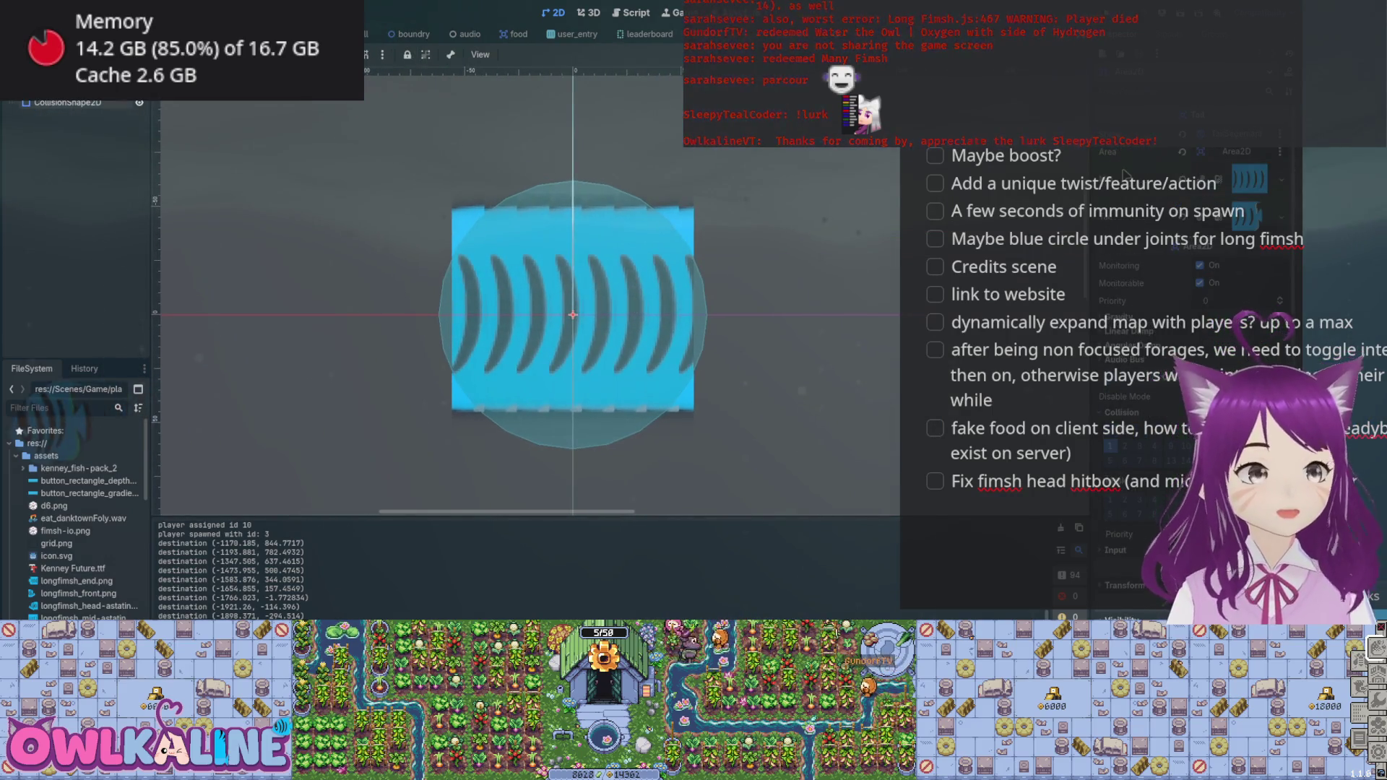
- Shrink the striped segment's collision circle to fit inside the square, then open the food scene
key("Down")
key("Down")
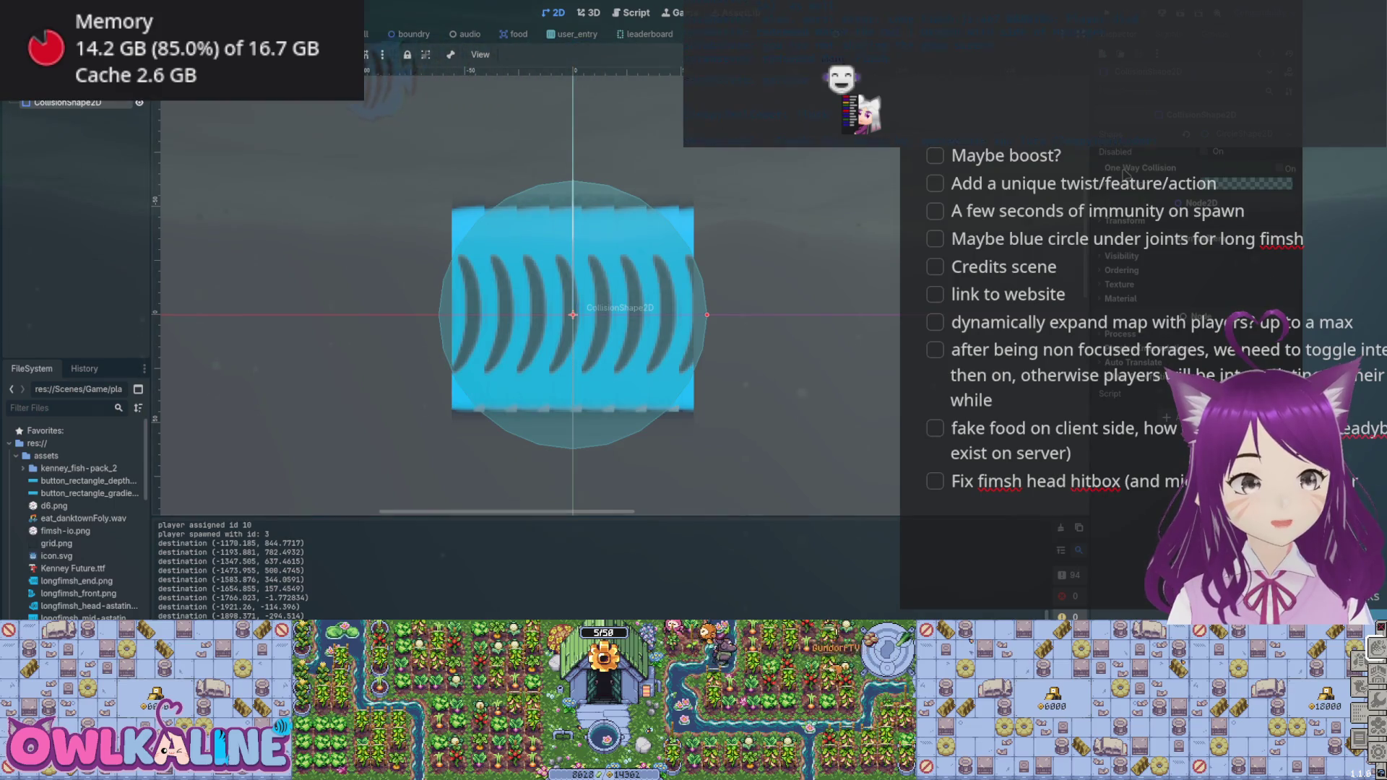
left_click_drag(707, 315, 681, 315)
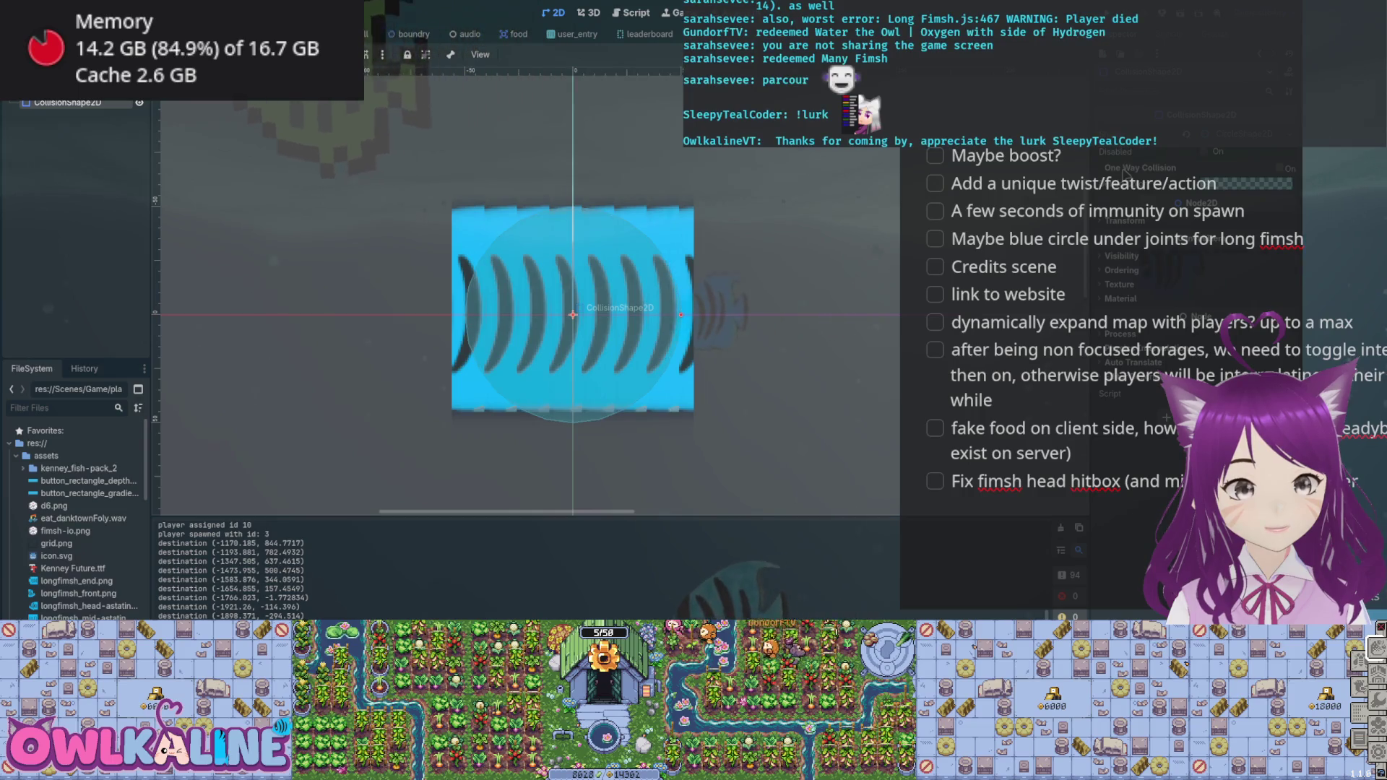
left_click_drag(681, 315, 670, 315)
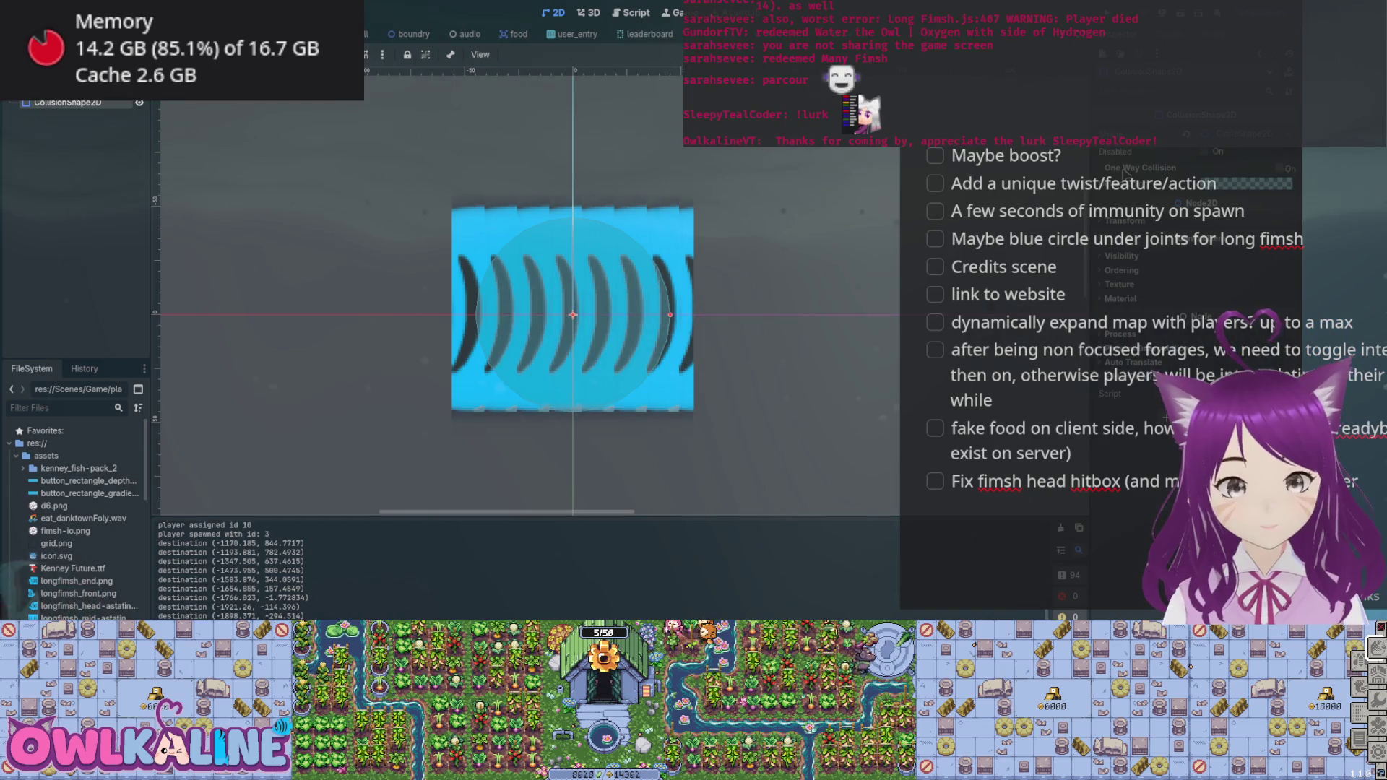
left_click(1124, 173)
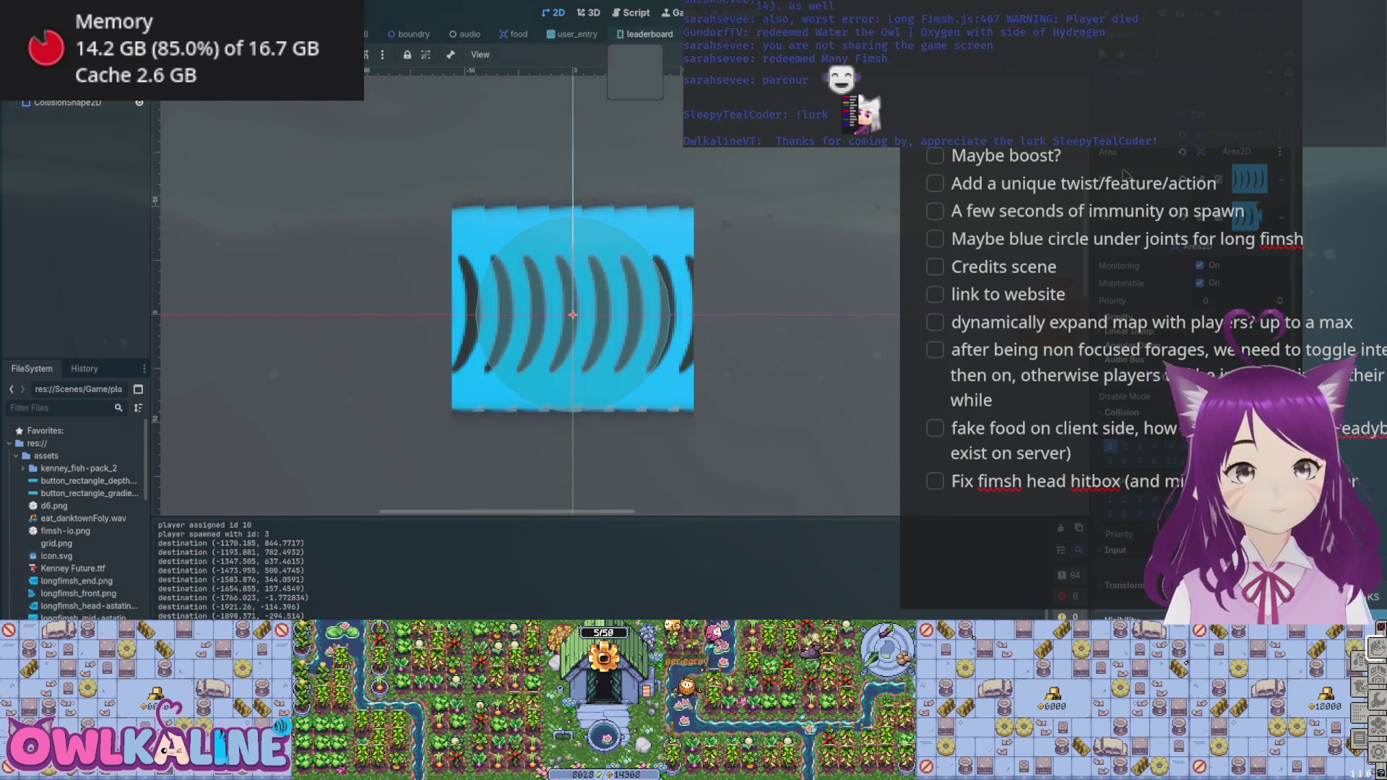
left_click(514, 34)
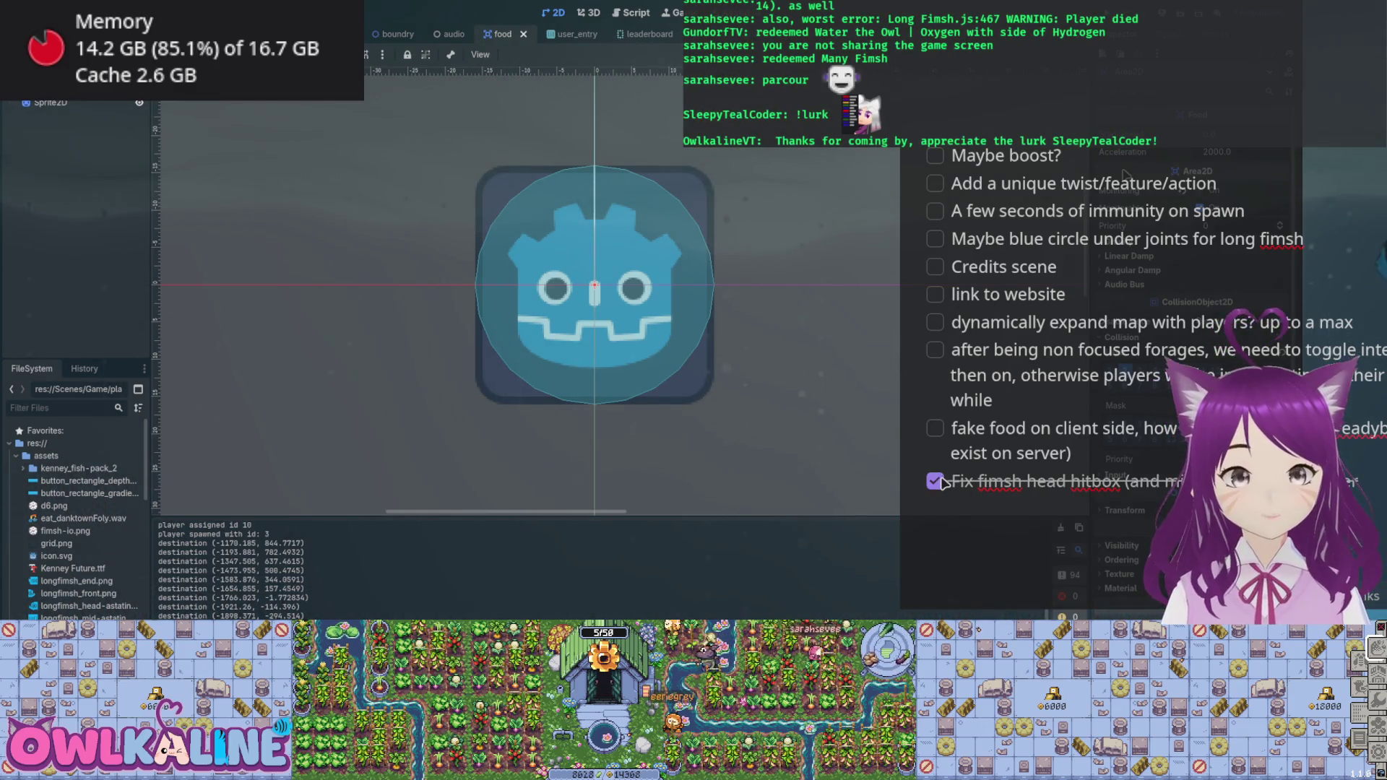
- Resize the editor panel and inspect the _physics_process code in tail_segement.gd
left_click_drag(1058, 475, 1167, 477)
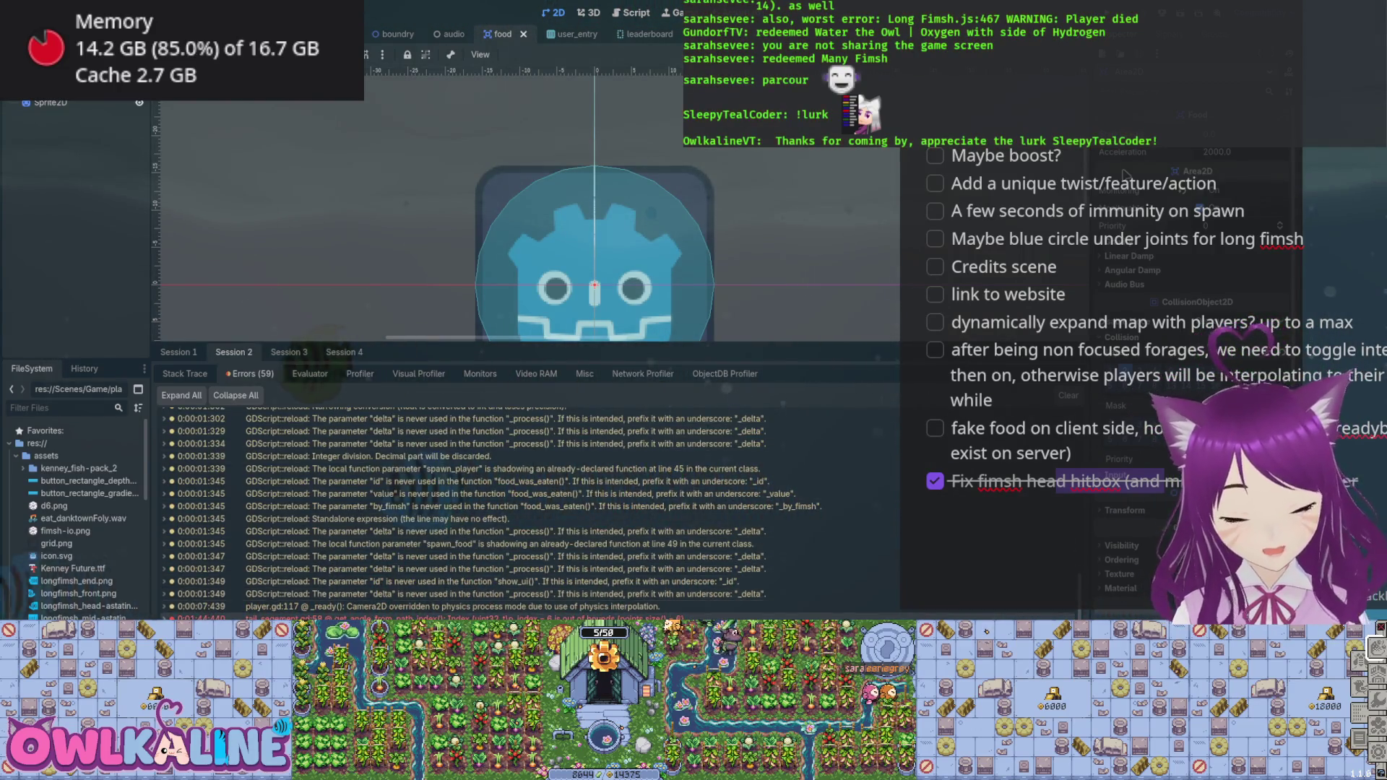
left_click(440, 188)
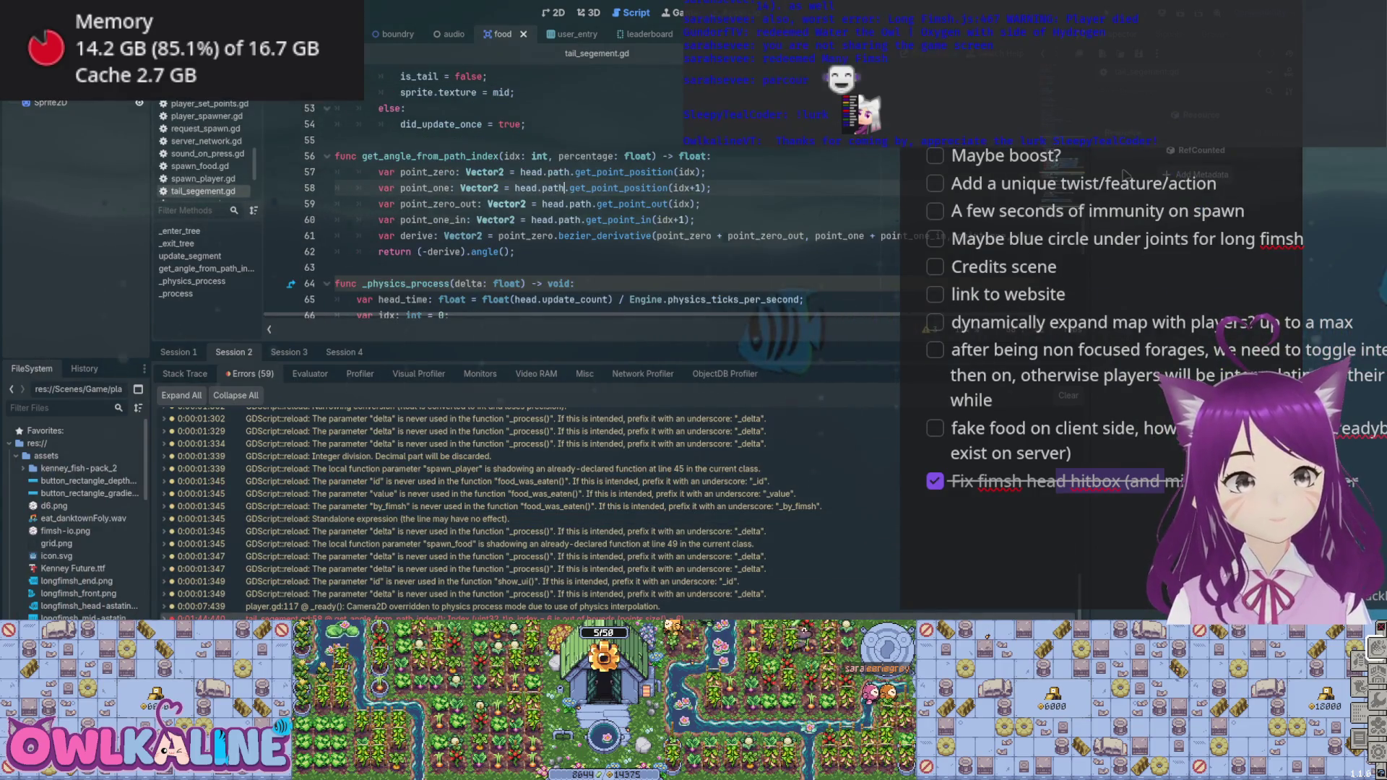
- Browse tail_segement.gd's methods (_enter_tree, _exit_tree) and settle on the _process function
left_click(206, 268)
left_click(177, 294)
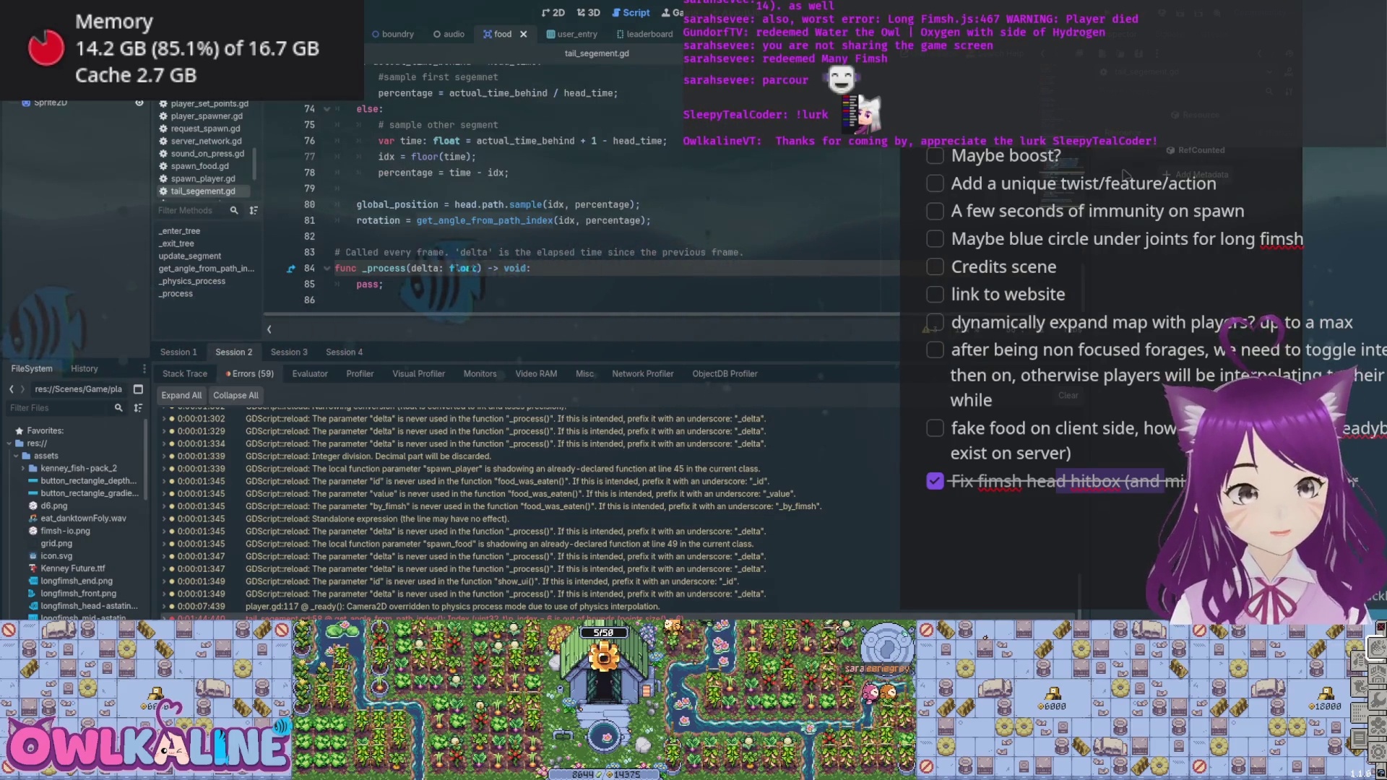
left_click(180, 230)
left_click(177, 244)
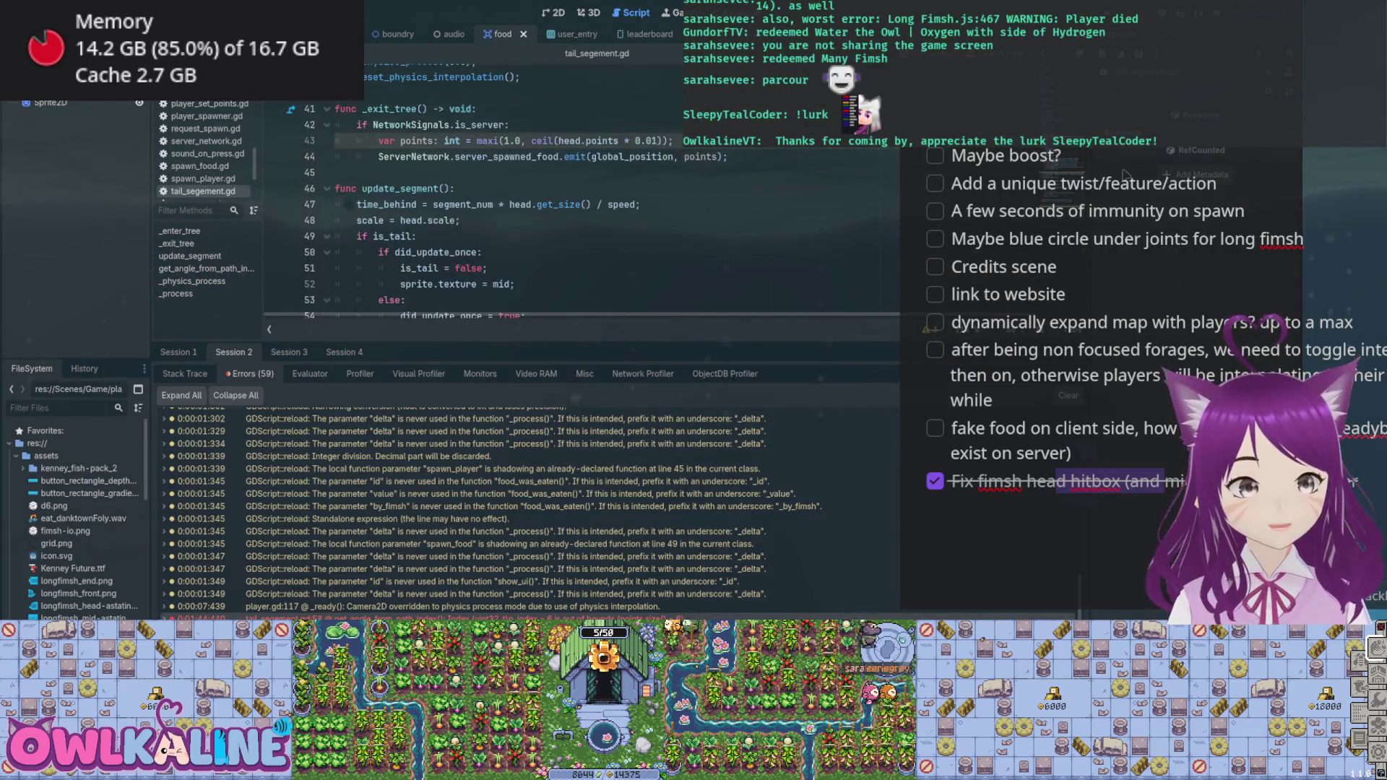
left_click(177, 294)
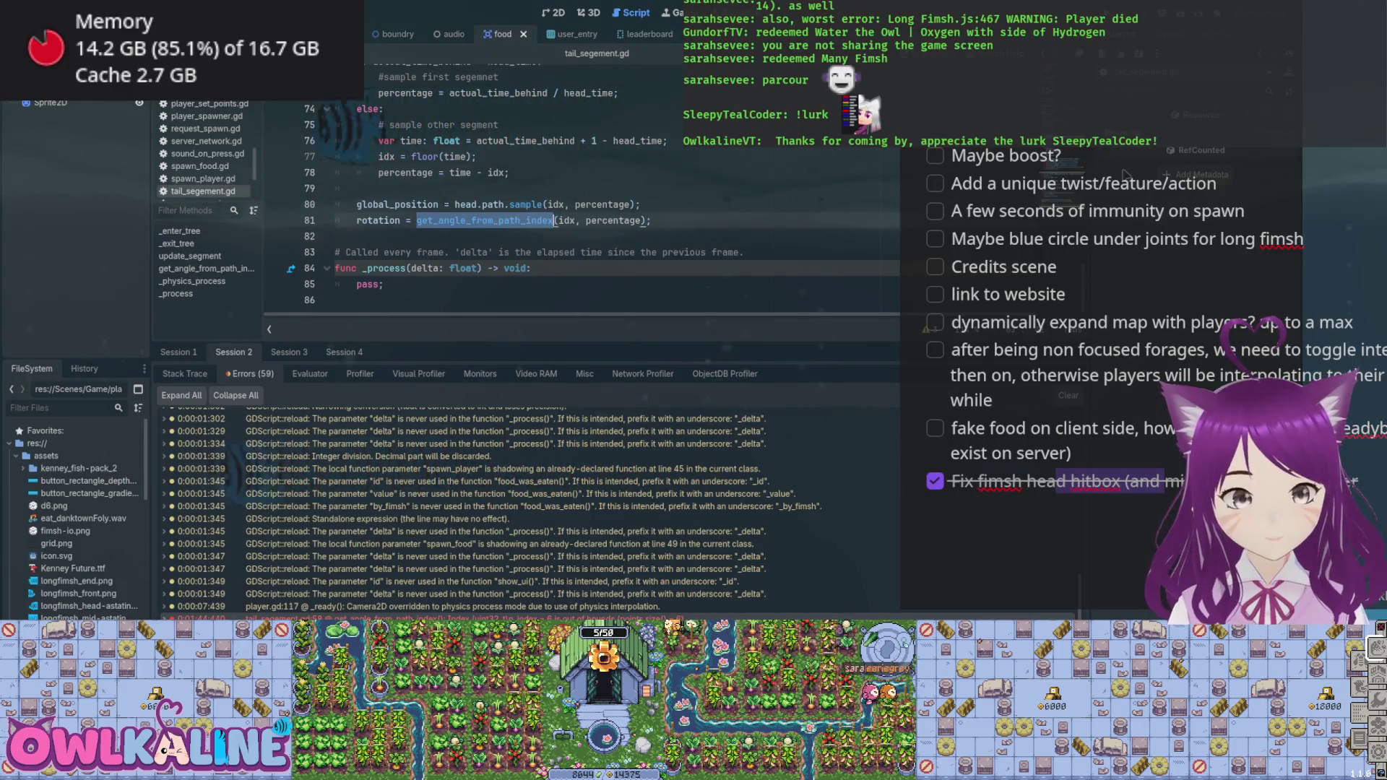
- Insert a new empty line after line 79, just above the position sampling
double_click(567, 220)
scroll(575, 220, "up", 1)
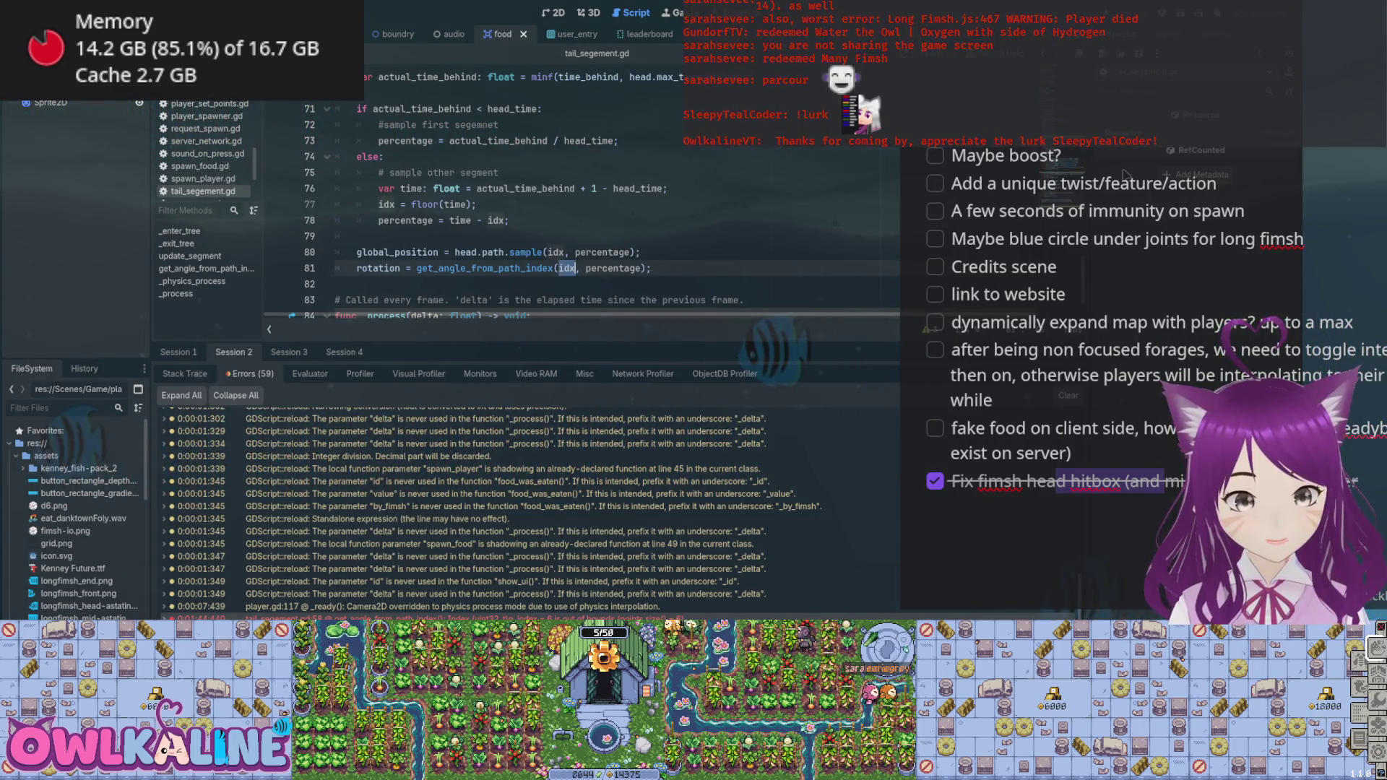
scroll(578, 217, "up", 1)
scroll(578, 217, "down", 2)
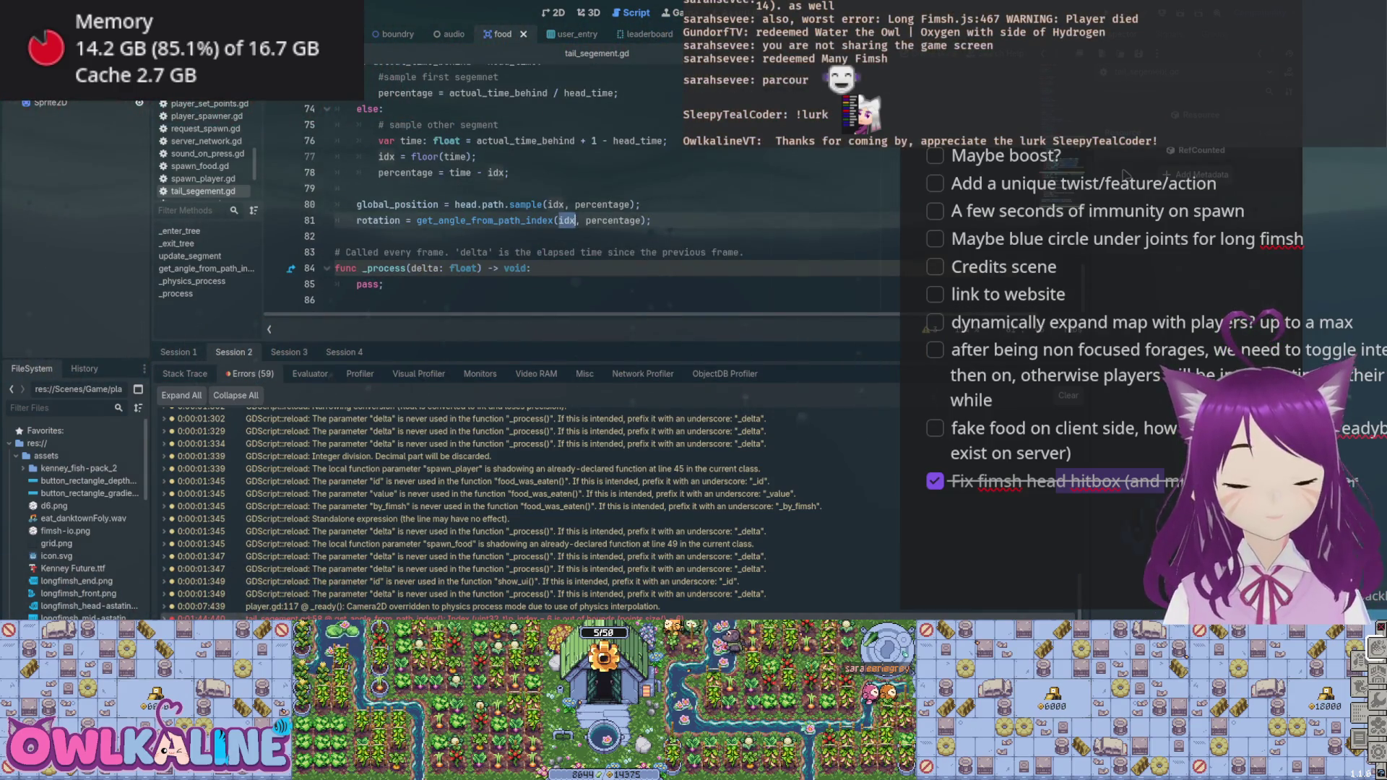
left_click(578, 188)
key("Return")
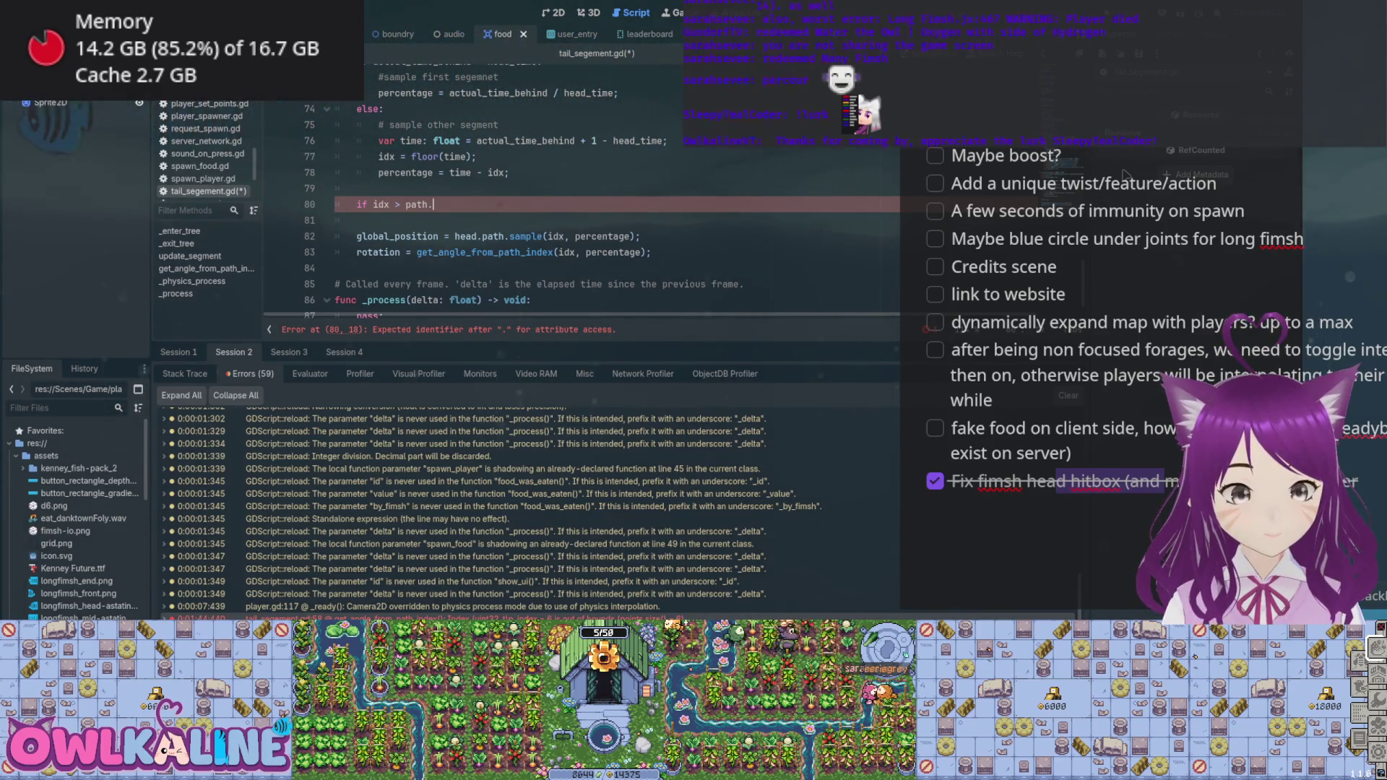
- Finish the condition as `if idx > path.point_count:` and begin the idx assignment below it
type(".path.p")
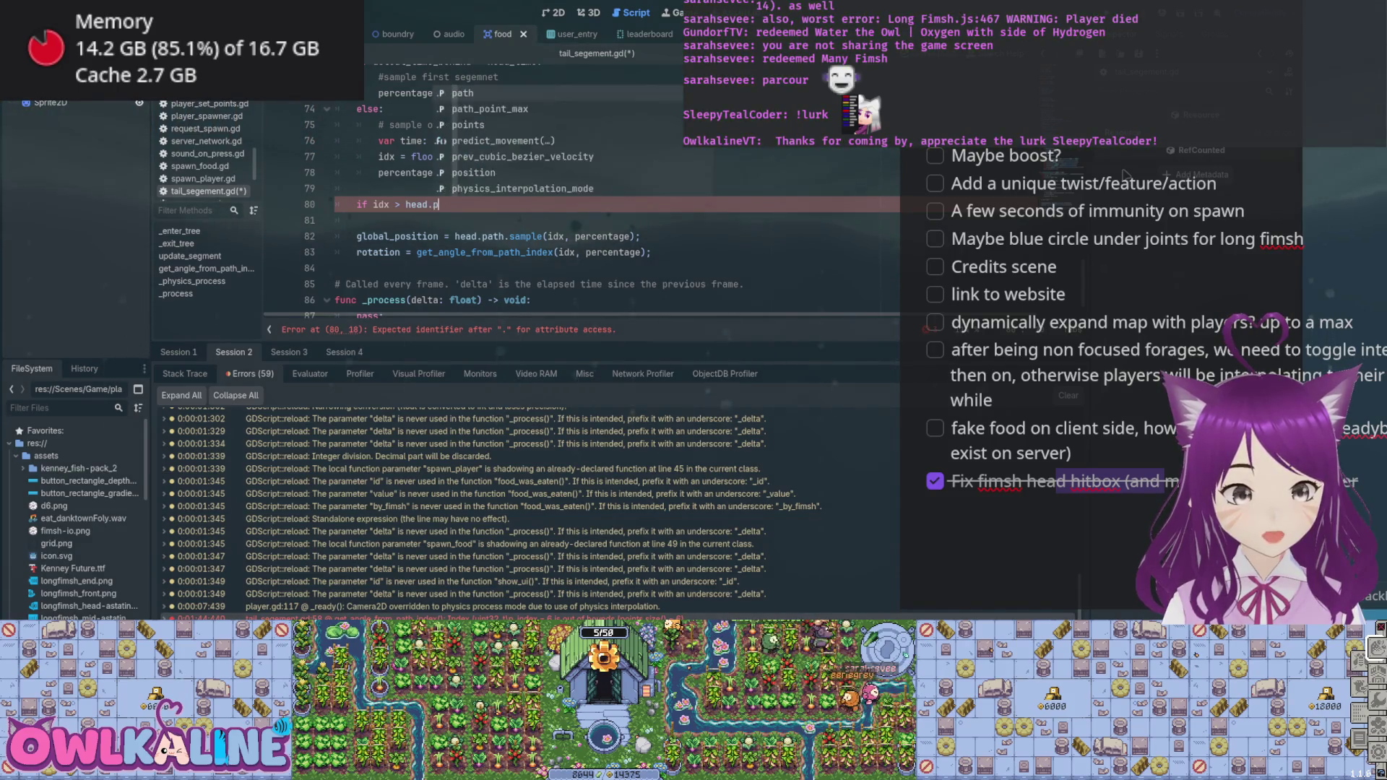
key("Return")
type(":")
key("Return")
type("idx =")
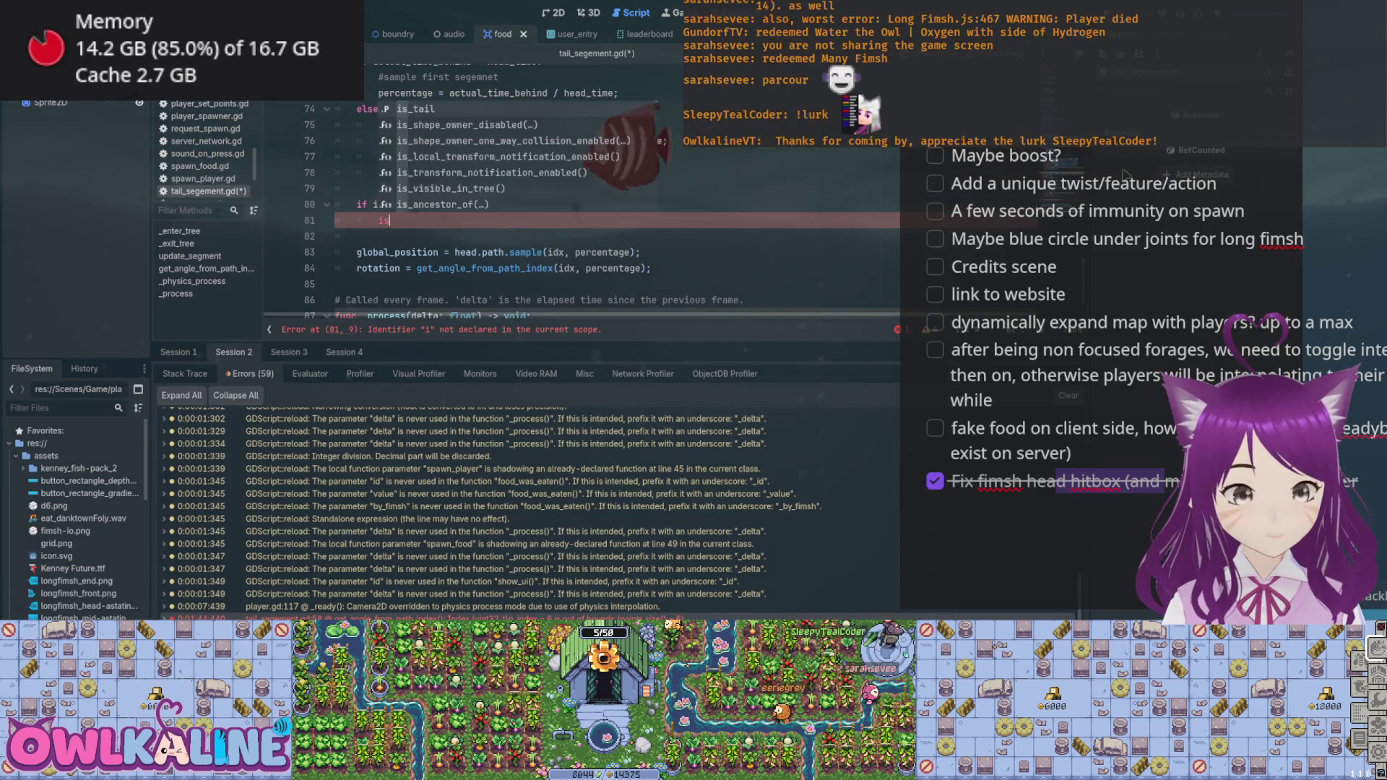
type(" p")
- Make the check >=, set `idx = head.path.point_count-1;` on line 81, and save
left_click(407, 204)
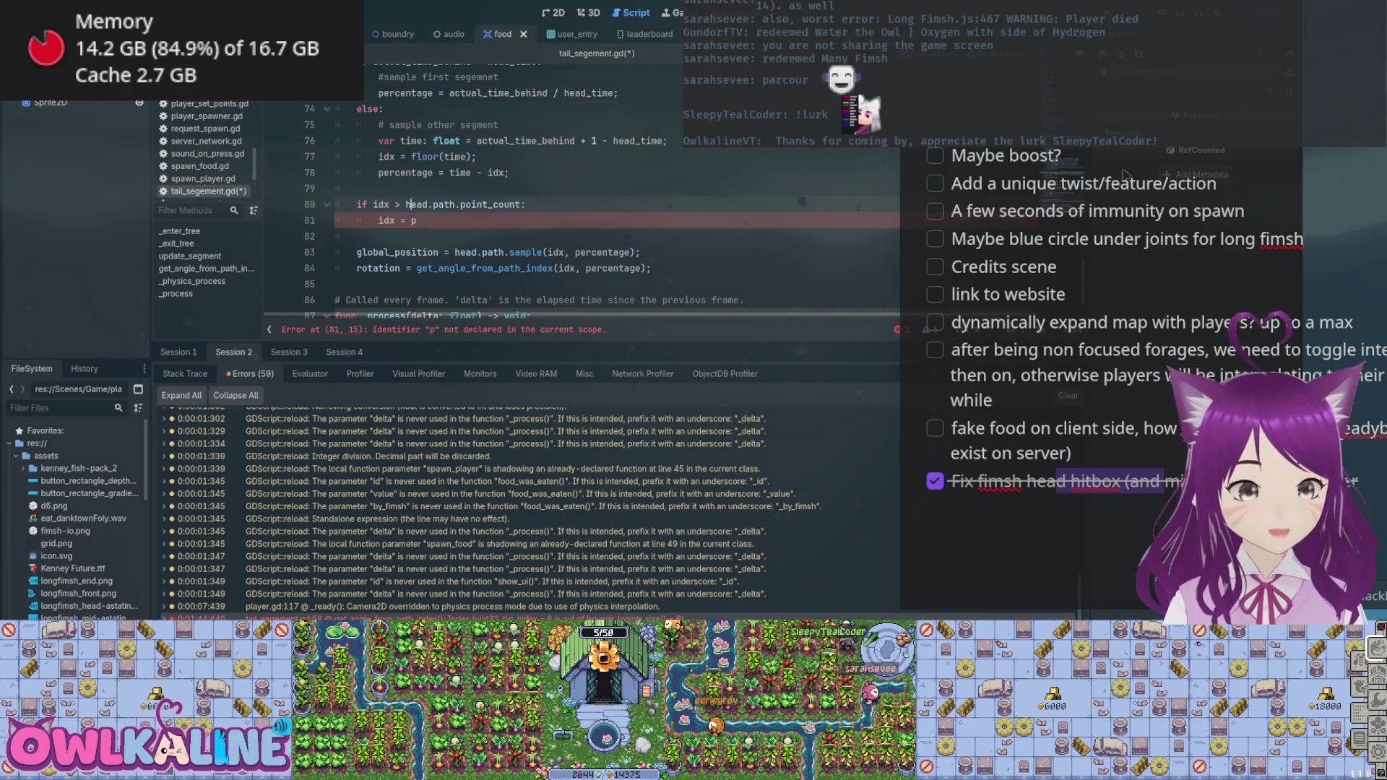
type("= p")
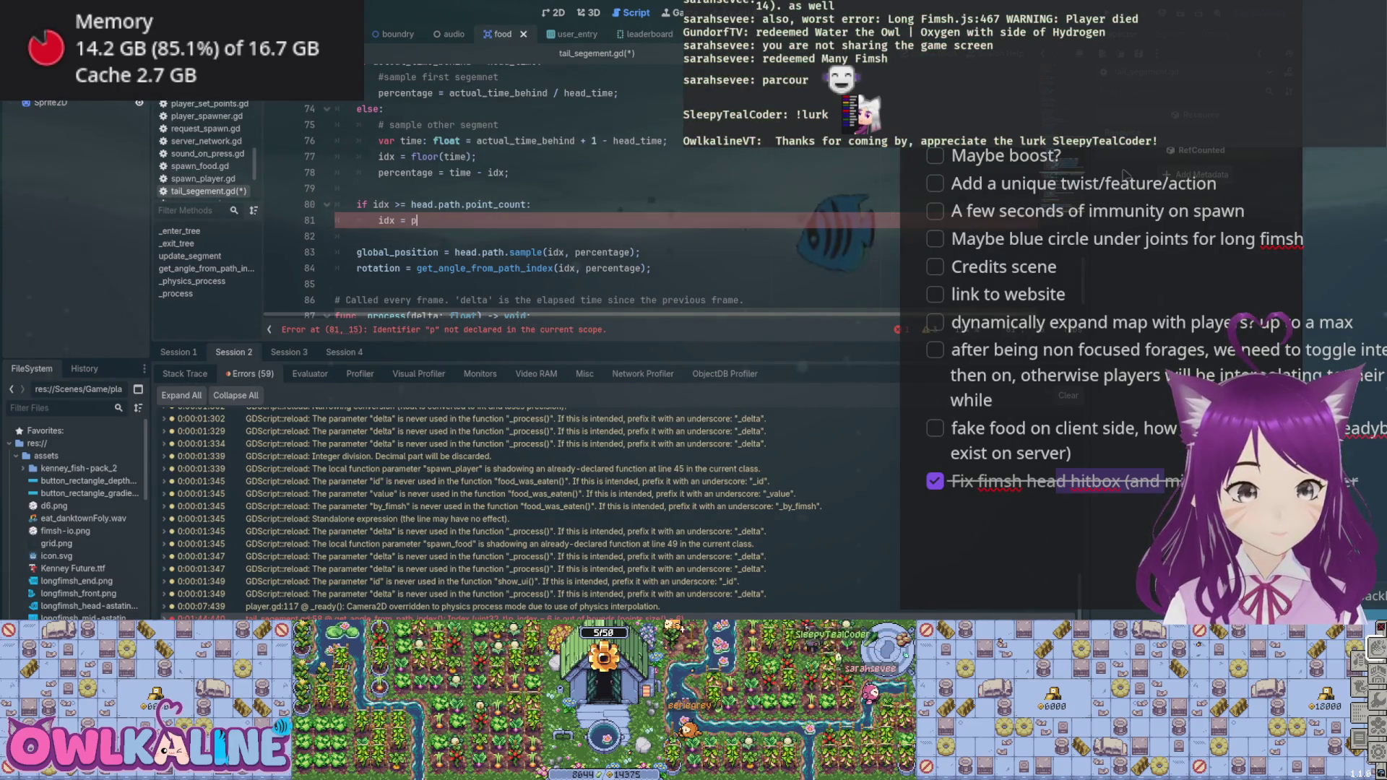
type("ath")
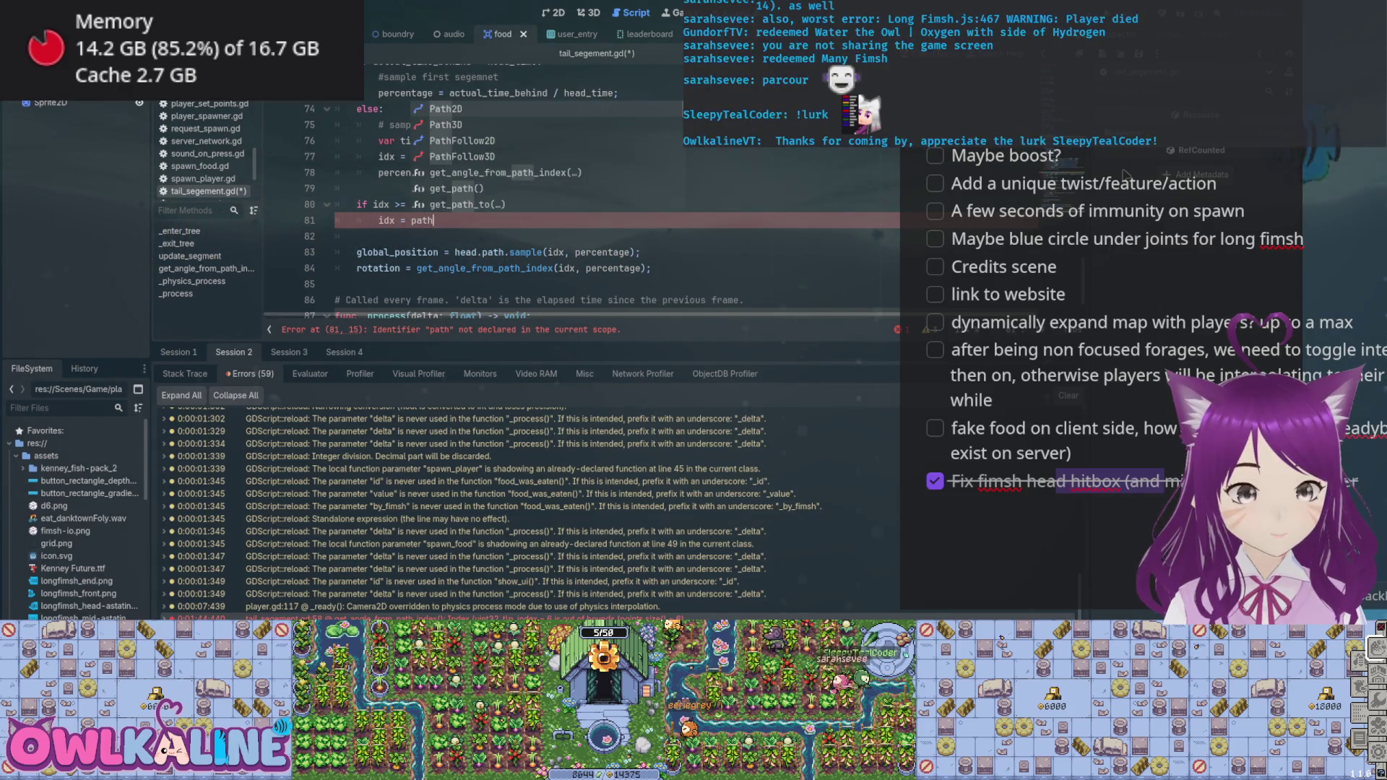
key("BackSpace")
key("BackSpace")
key("BackSpace")
key("BackSpace")
type("head.")
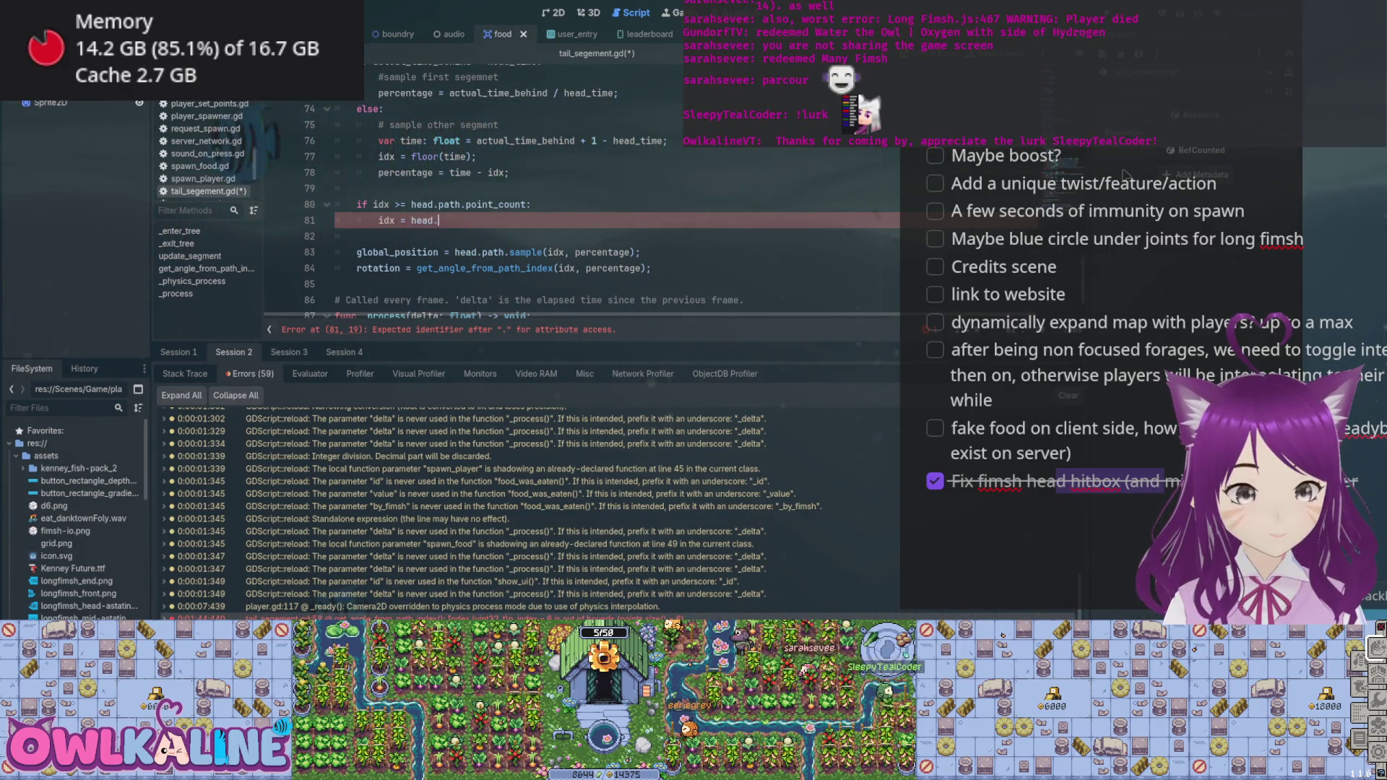
type("path.point_count-1;")
key("ctrl+s")
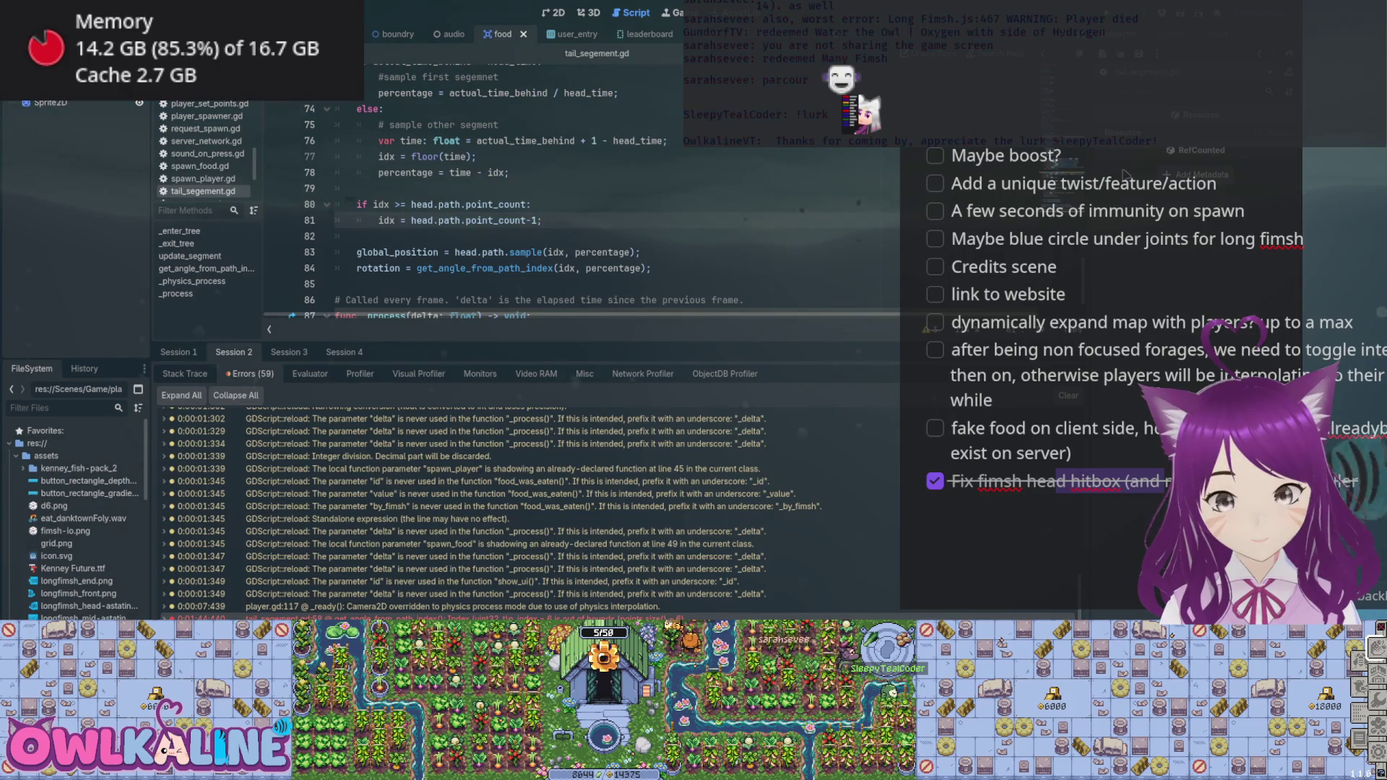
left_click(531, 204)
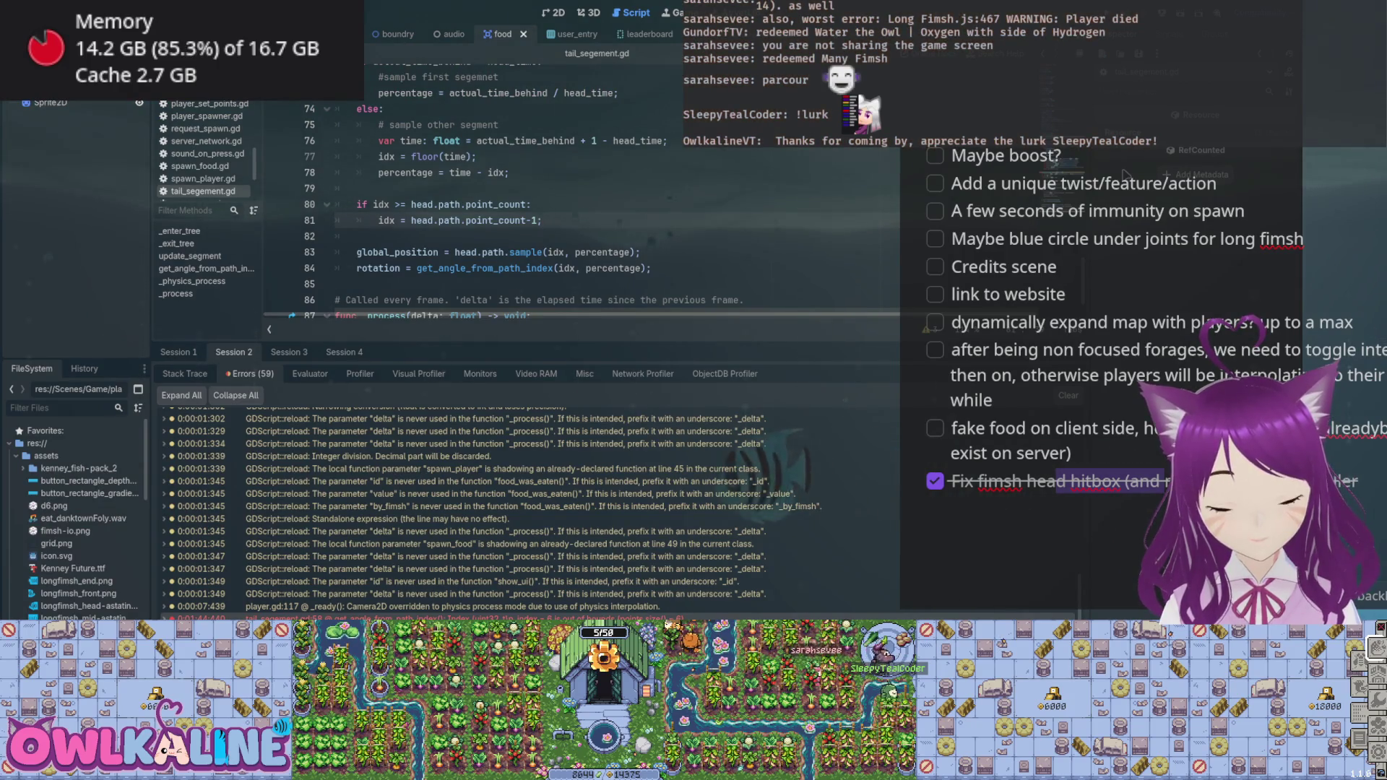
- Change the clamp on line 81 from point_count-1 to `head.path.point_count-2`
left_click(538, 220)
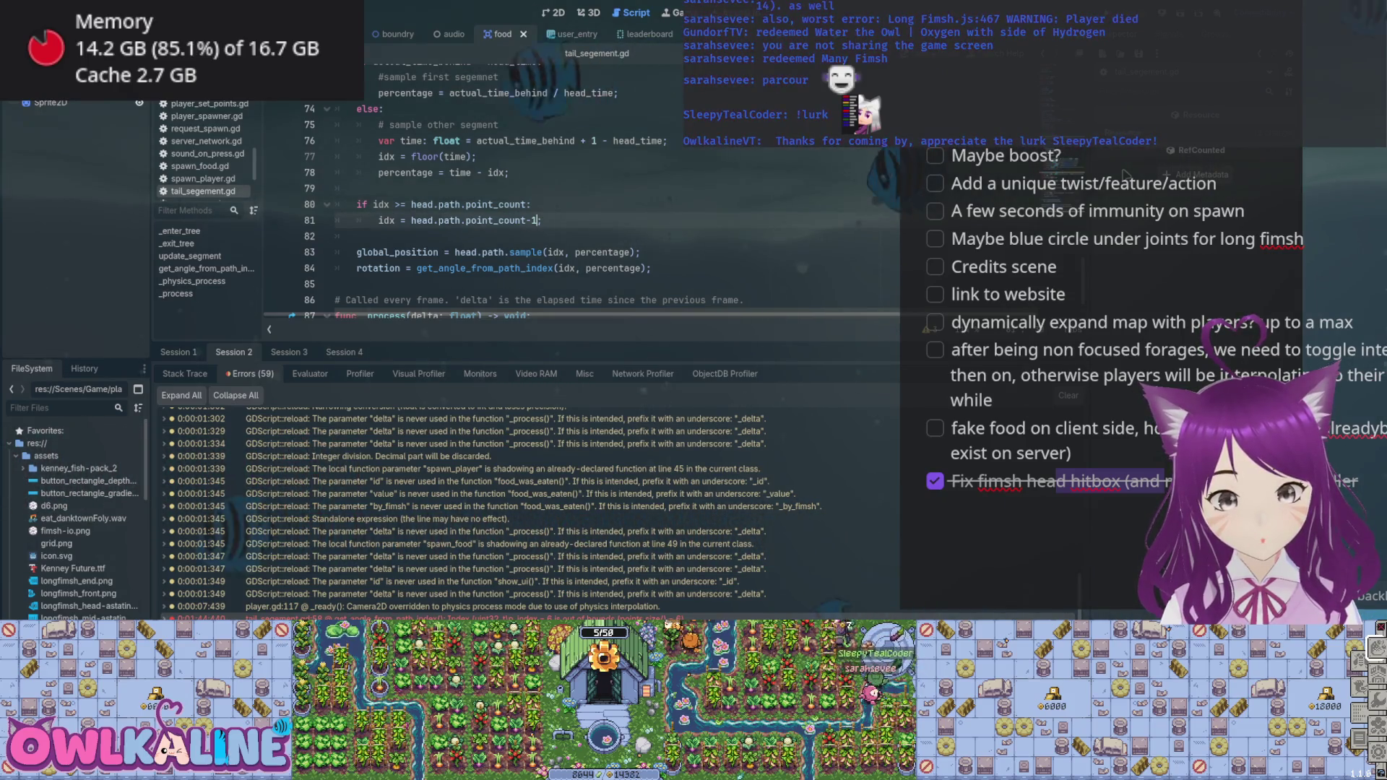
key("BackSpace")
type("2;")
left_click(542, 221)
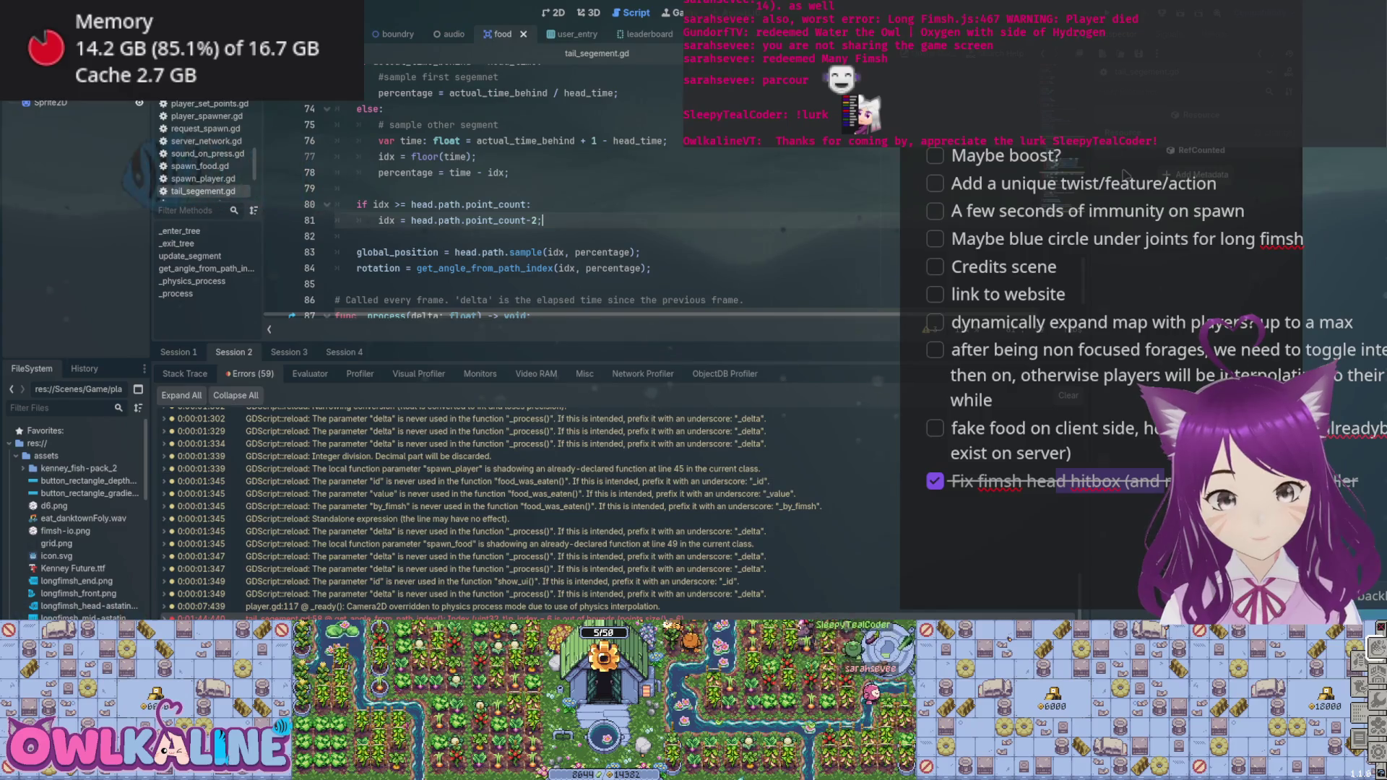
left_click(526, 252)
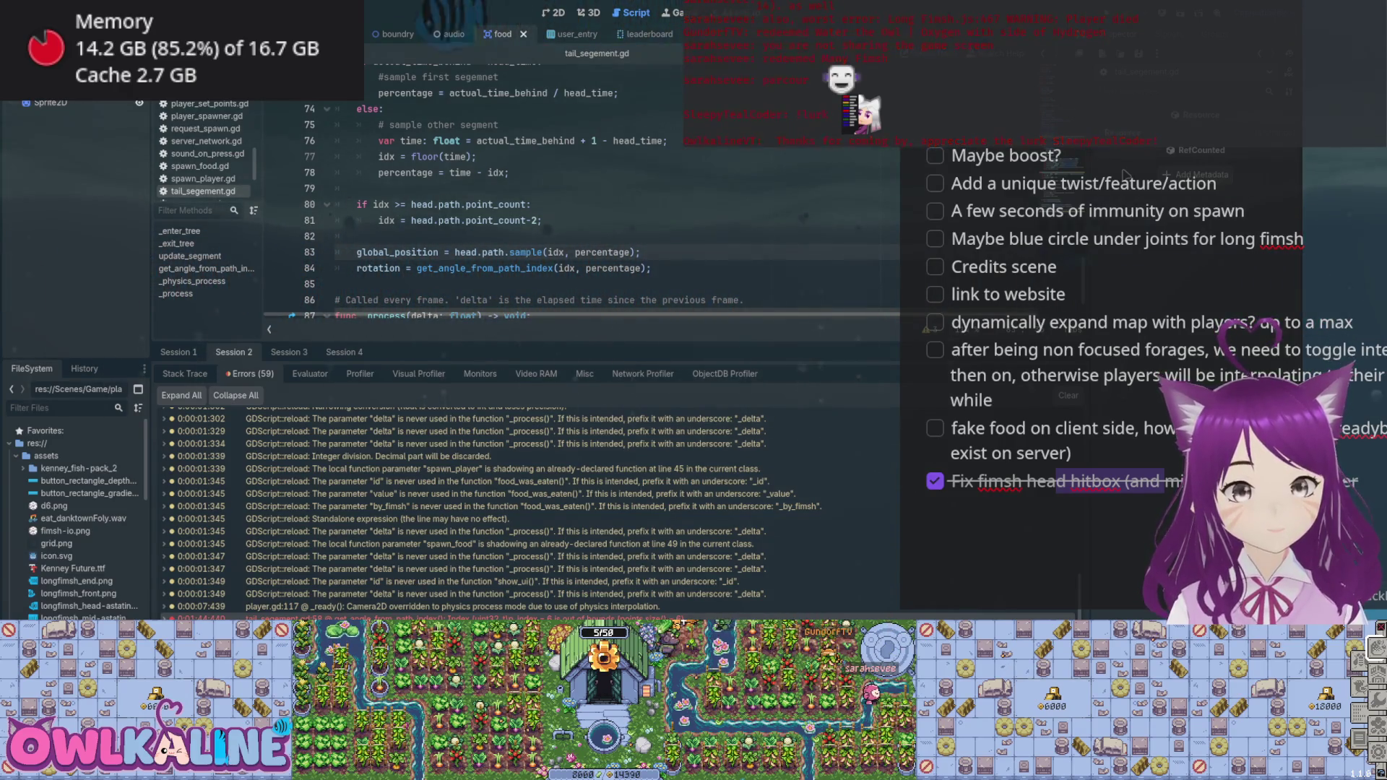
- Add `percentage = 1.0;` on a new line below the idx clamp
left_click(542, 220)
key("Return")
type("per")
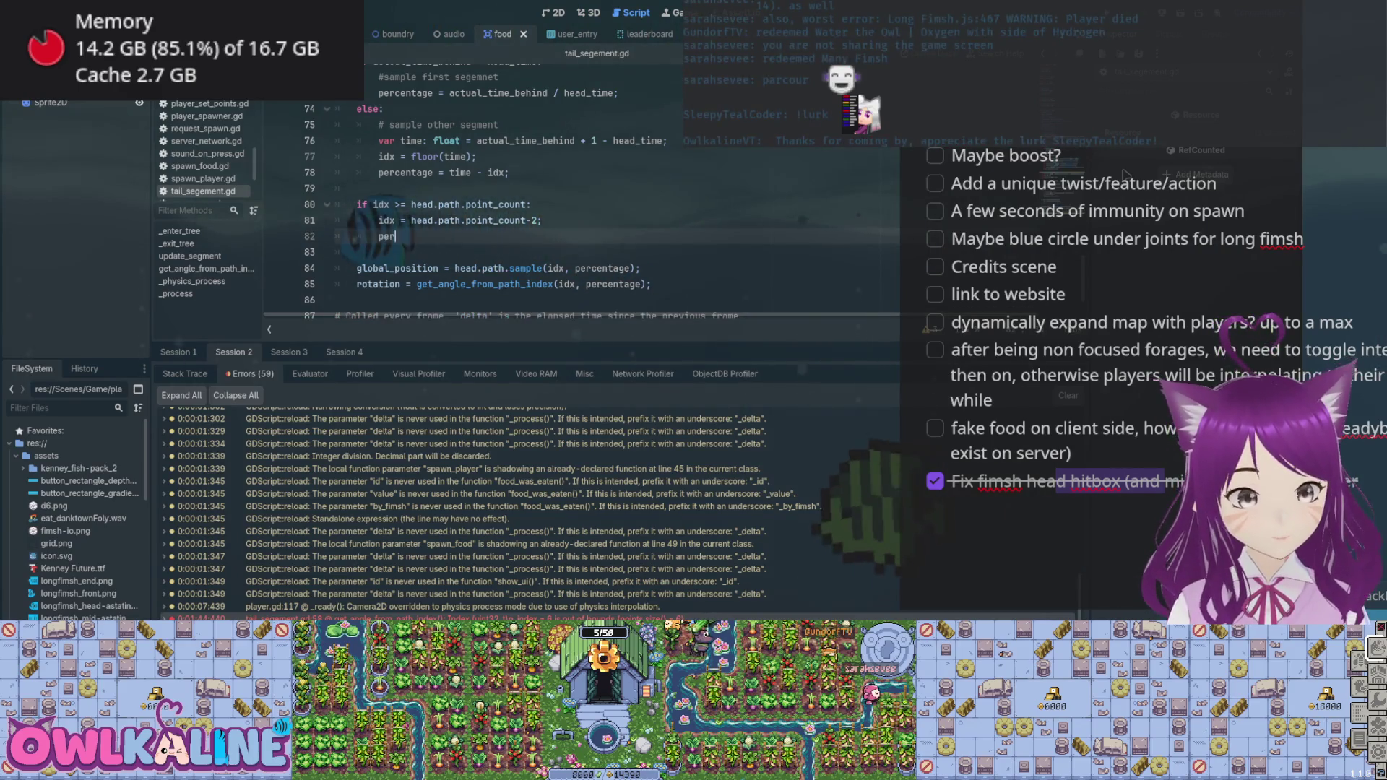
type("centage = 1.0;")
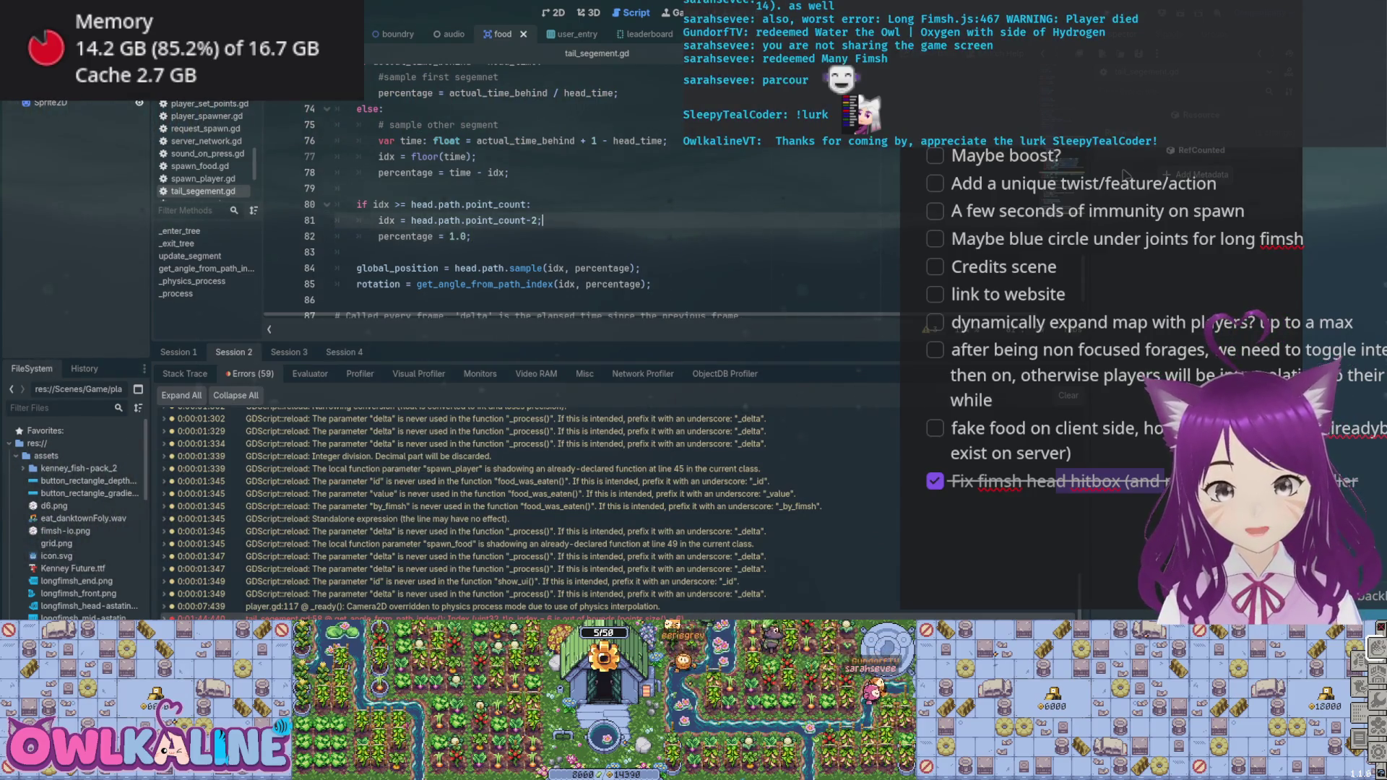
- Run the project with F5 and view the debugger's error list
key("ctrl+j")
key("F5")
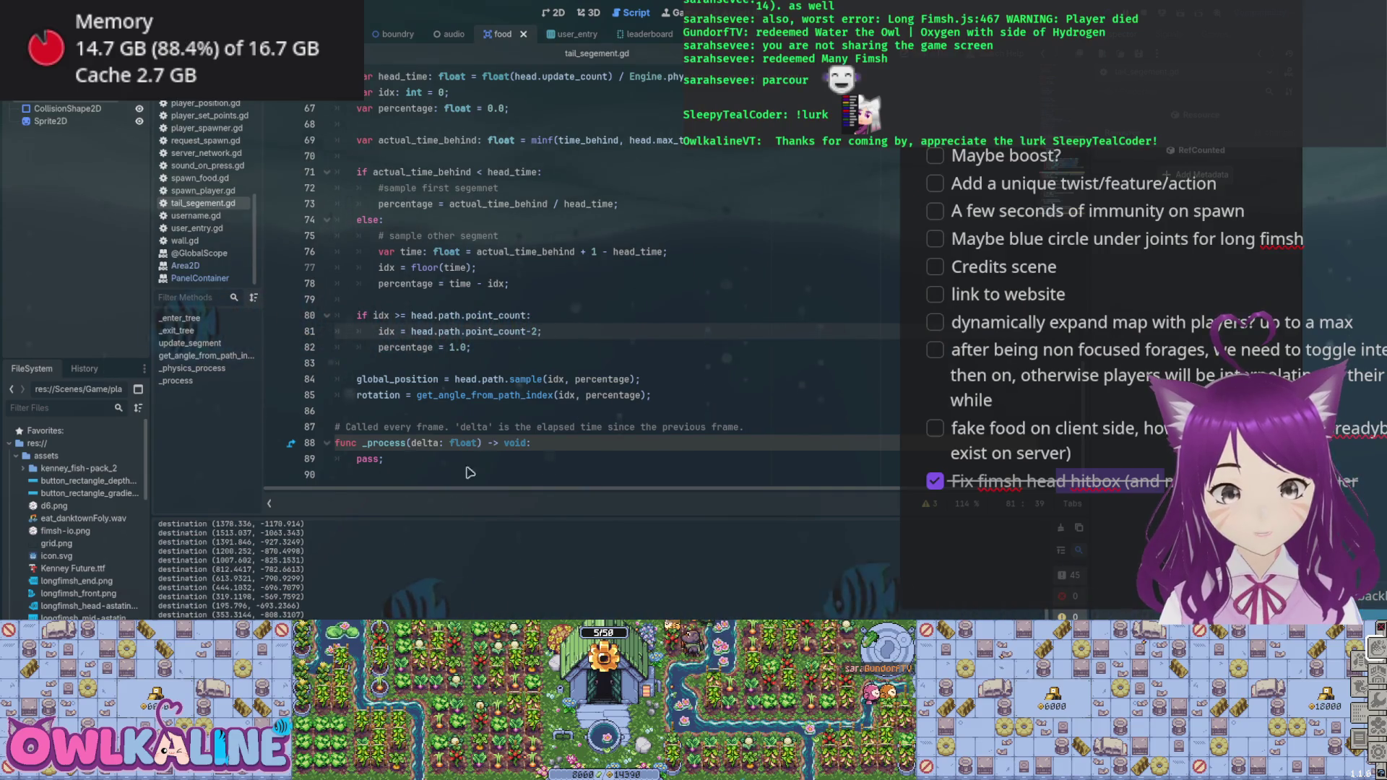
left_click(410, 607)
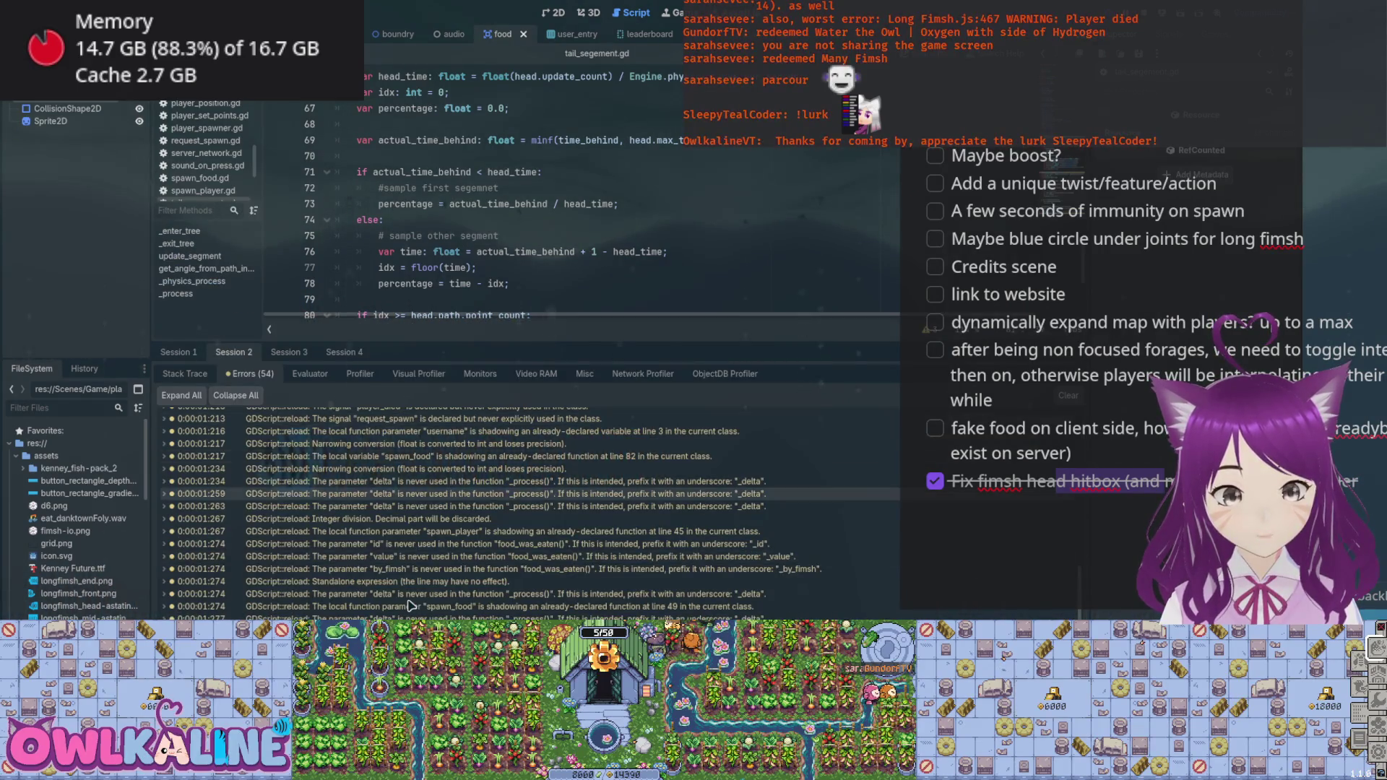
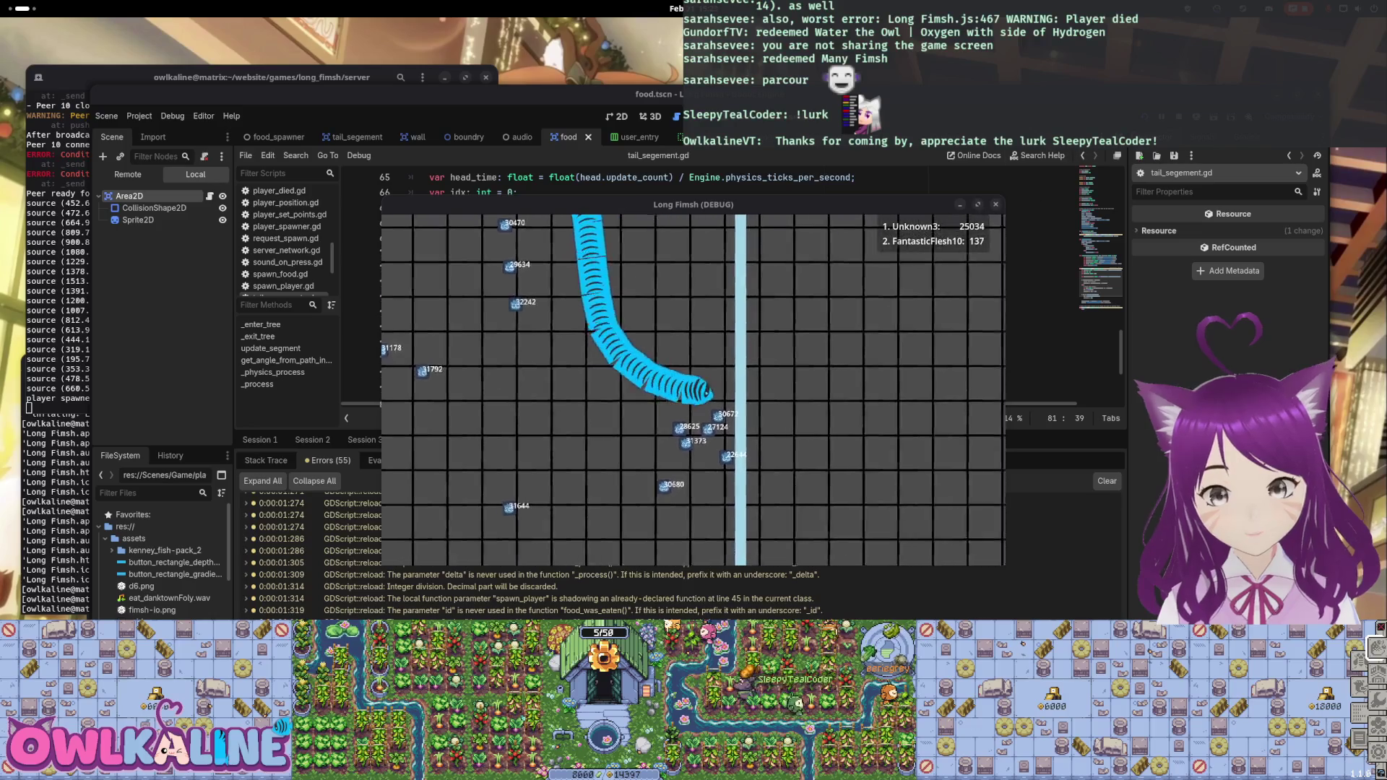
- Stop the running Long Fimsh (DEBUG) game with F8
key("F8")
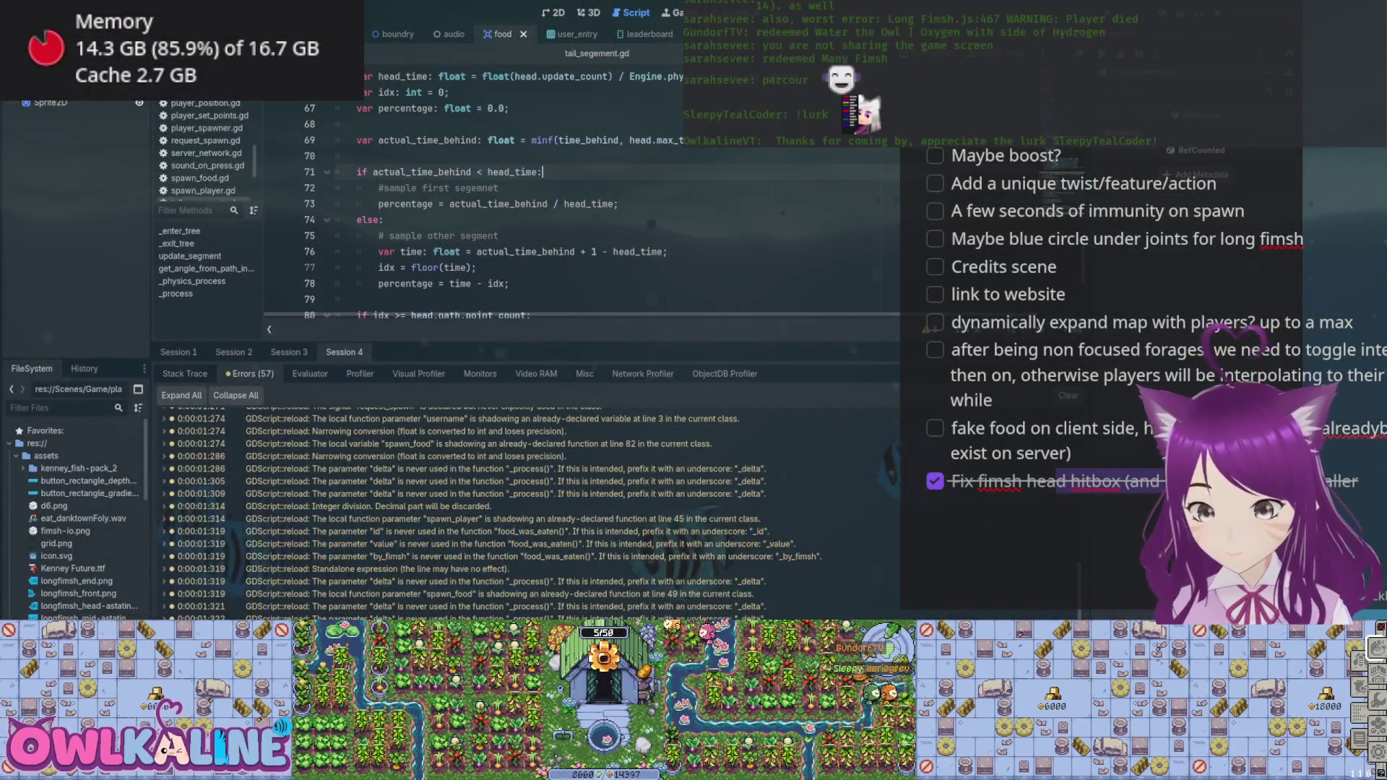
- Delete the blank task line beneath 'Own score above head' in the to-do list
left_click(434, 299)
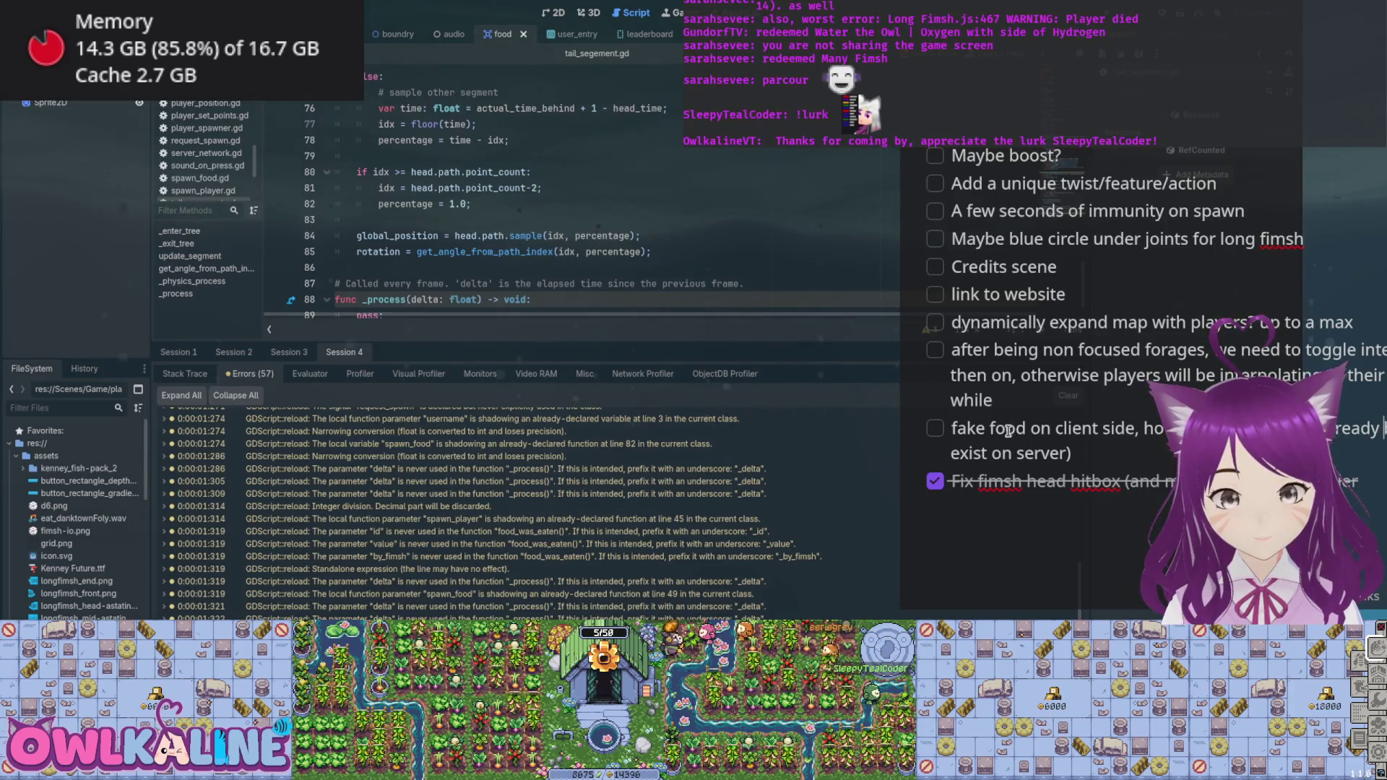
left_click_drag(1036, 323, 1142, 322)
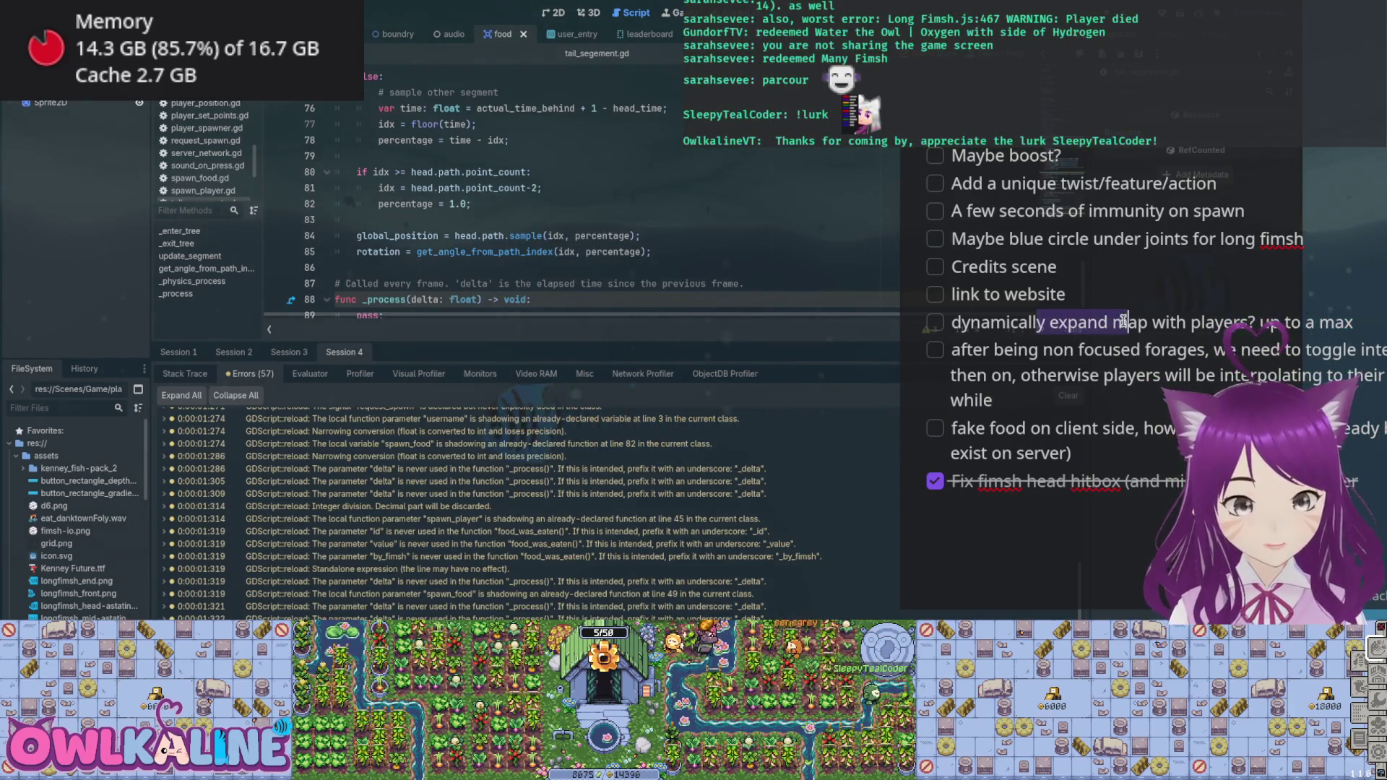
scroll(1142, 399, "up", 1)
left_click(1018, 368)
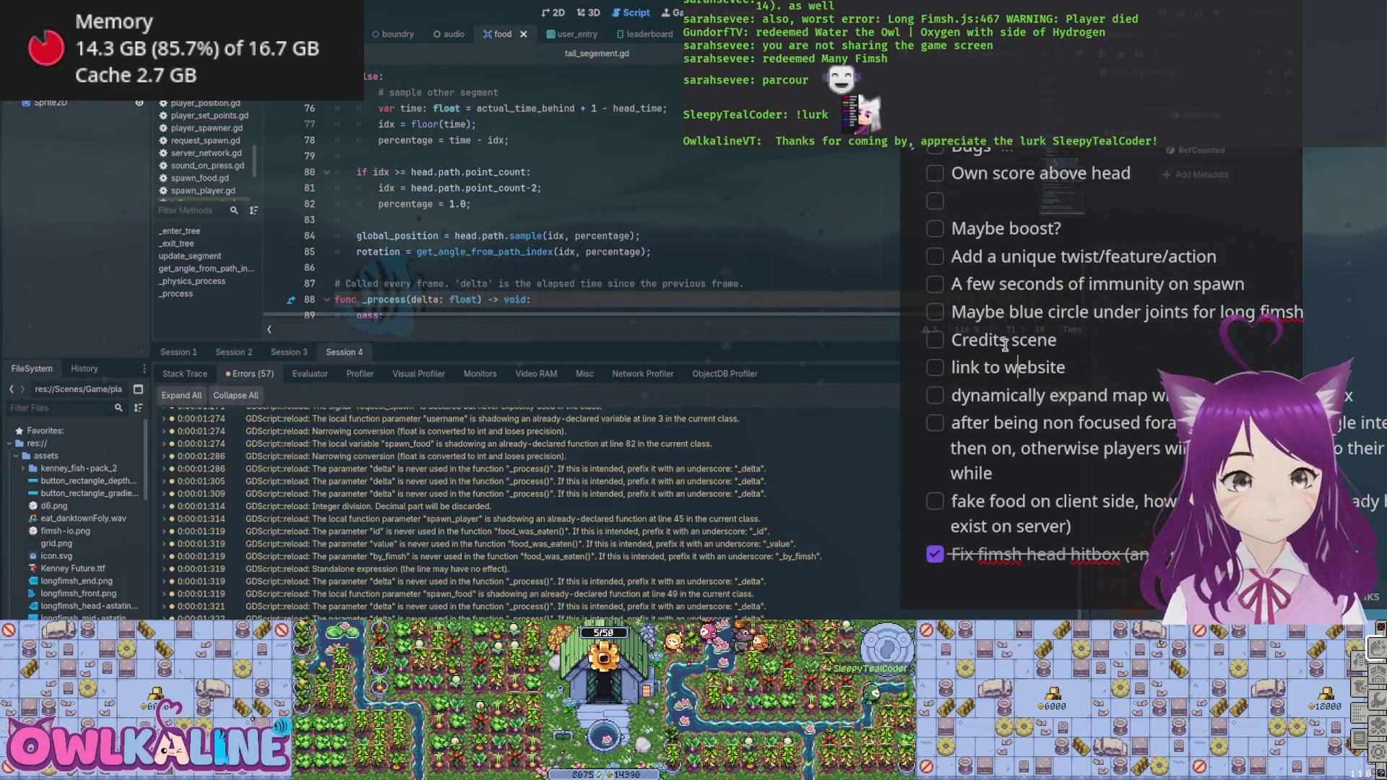
scroll(1024, 457, "up", 2)
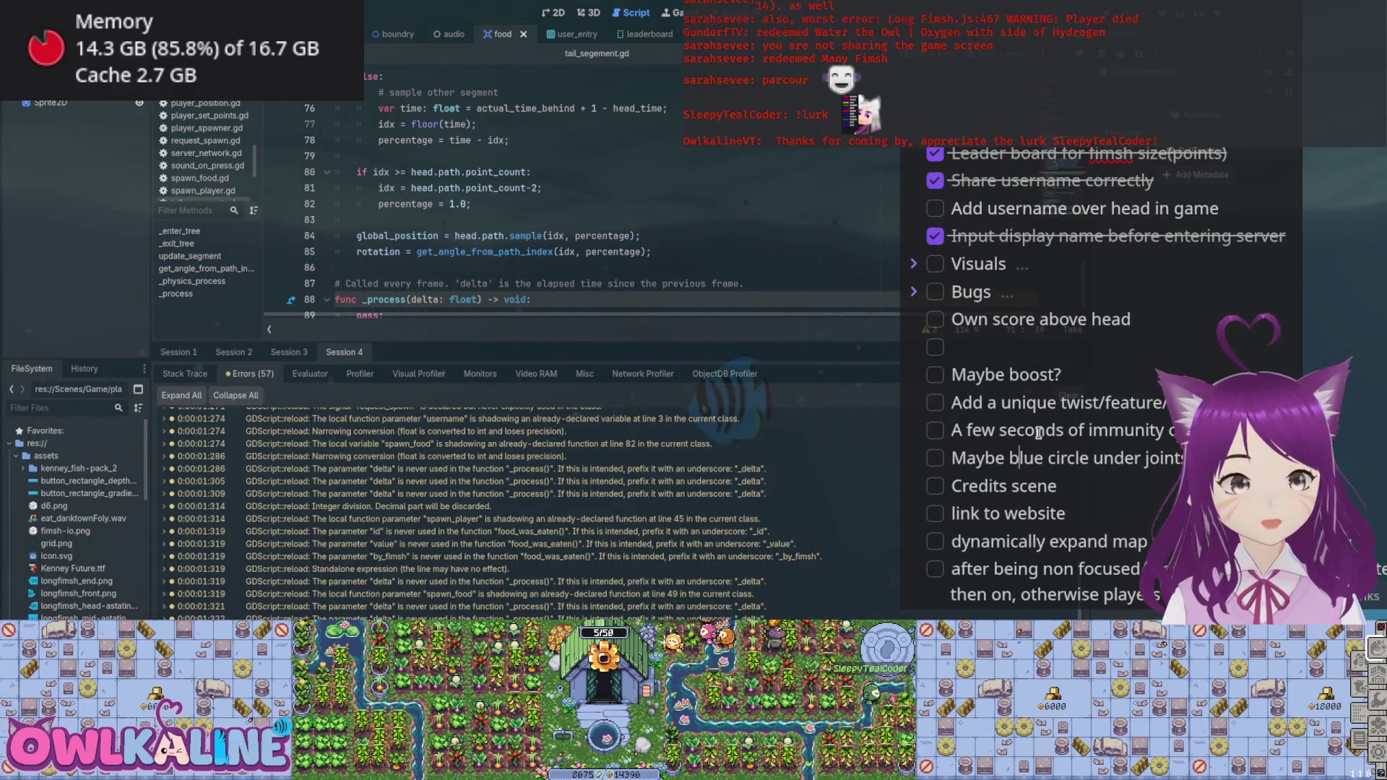
scroll(1093, 453, "up", 1)
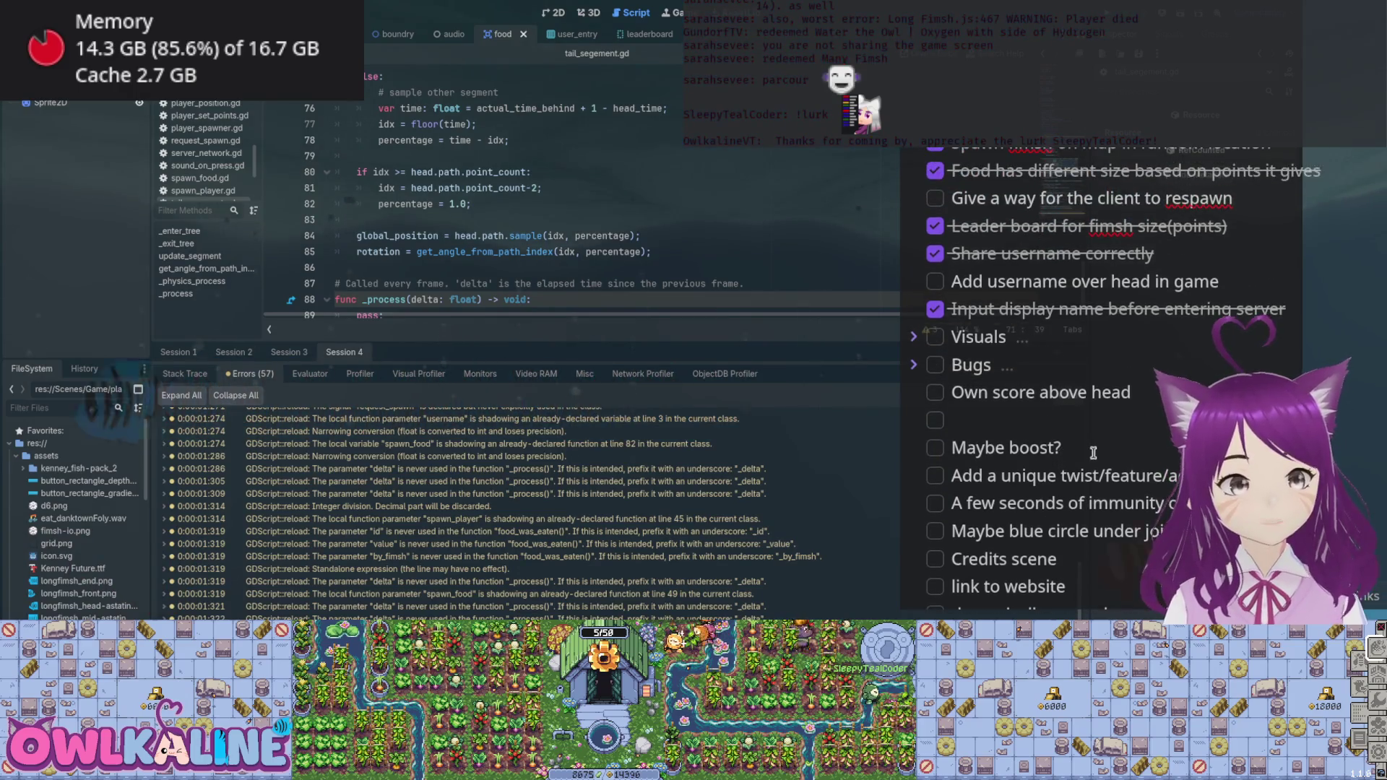
left_click(1040, 471)
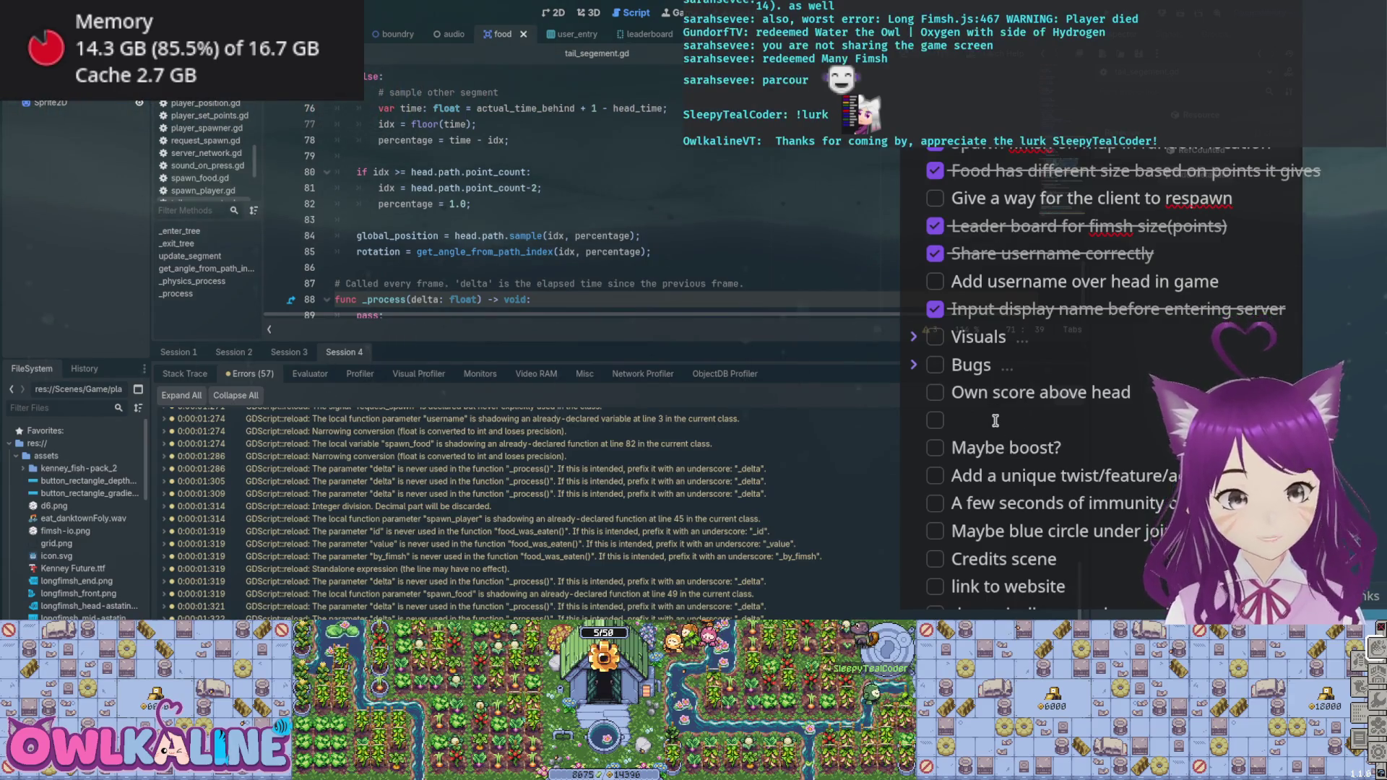
key("BackSpace")
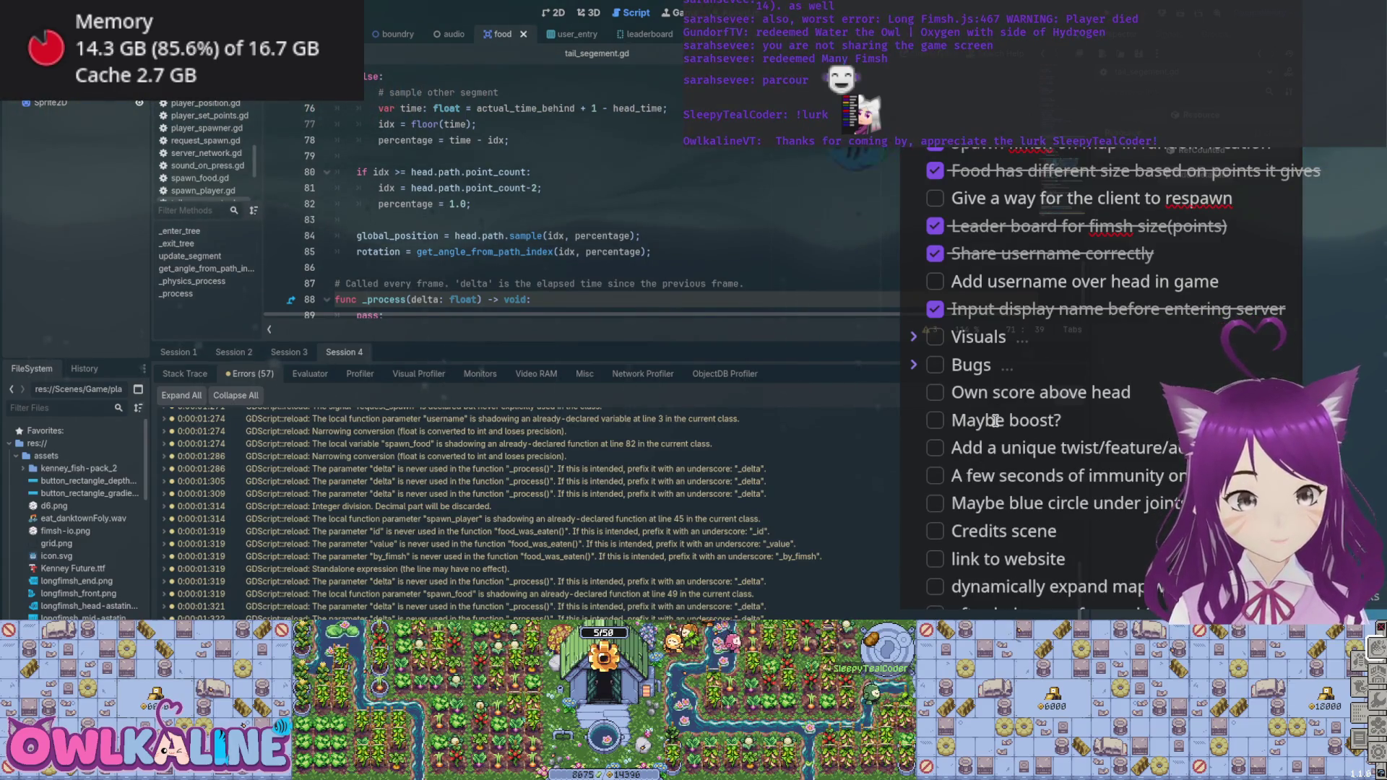
- Replace 'above head' with 'on screen' and expand the Bugs section
key("ctrl+shift+Left")
key("ctrl+shift+Left")
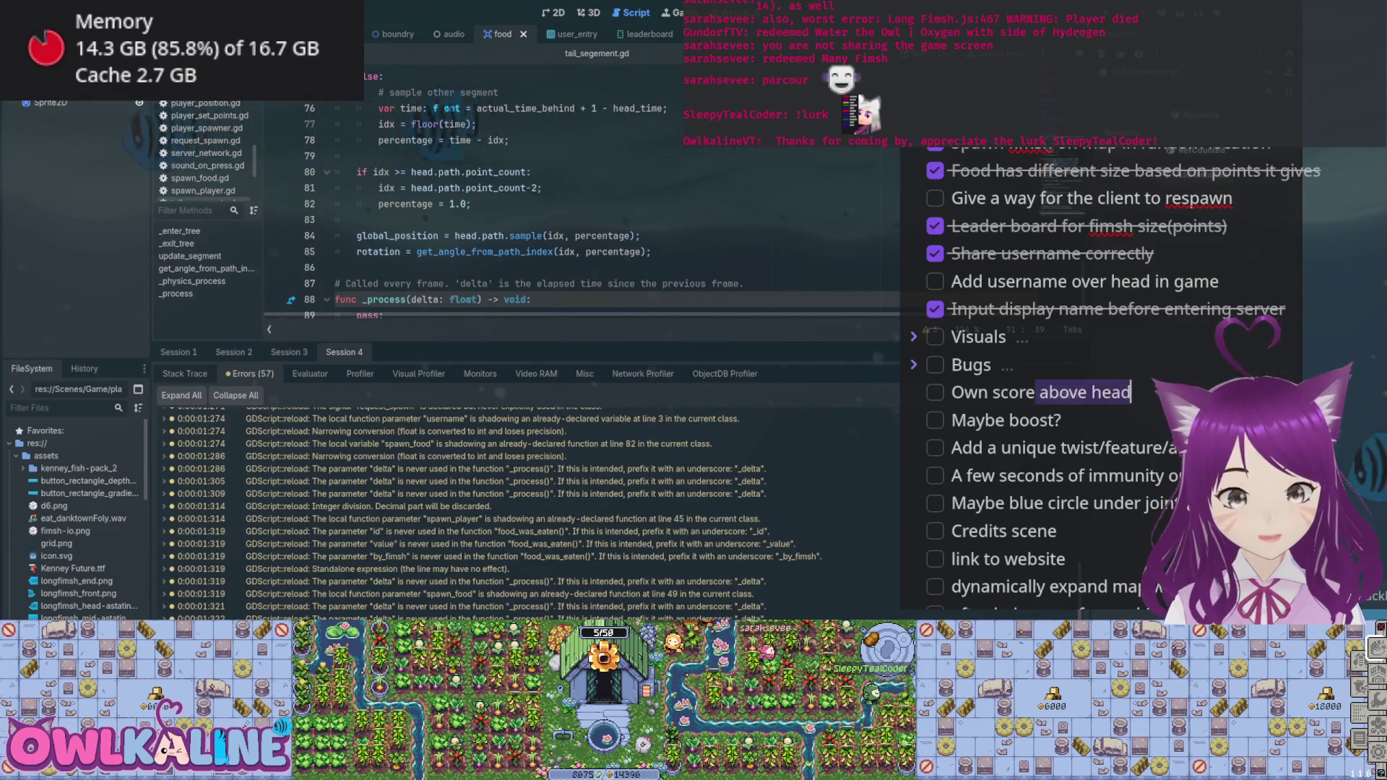
type("on screen")
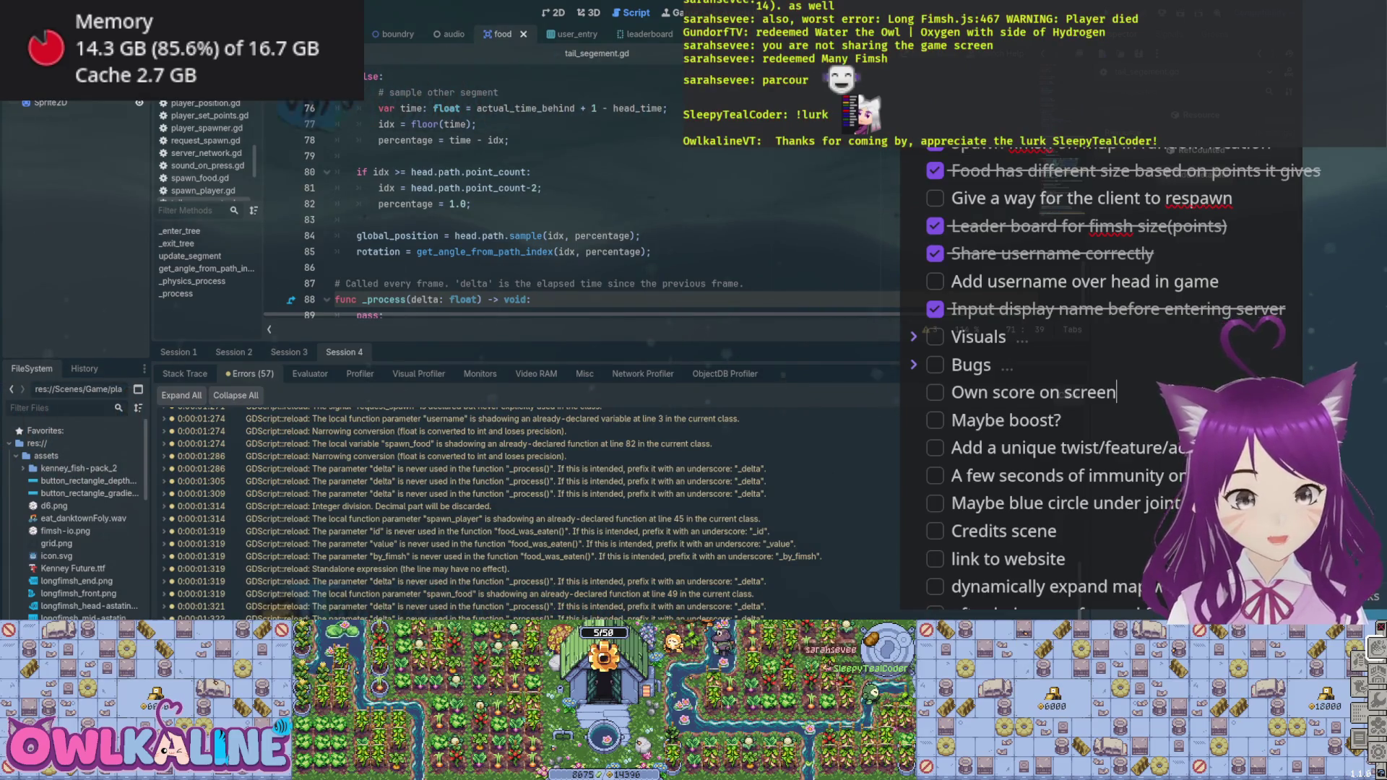
scroll(1113, 292, "up", 2)
left_click(914, 438)
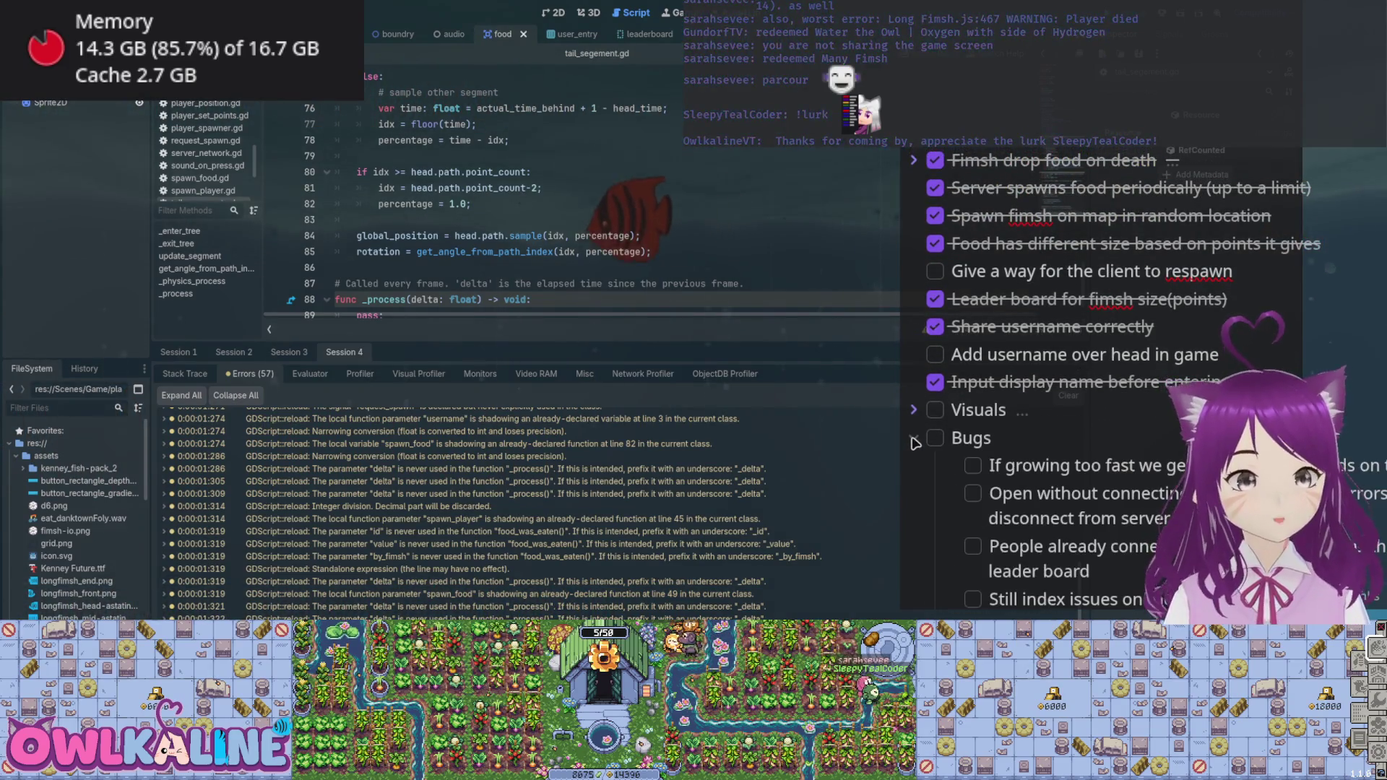
- Add a new idea task about trying a shader after the 'fake food' item
scroll(1159, 385, "down", 10)
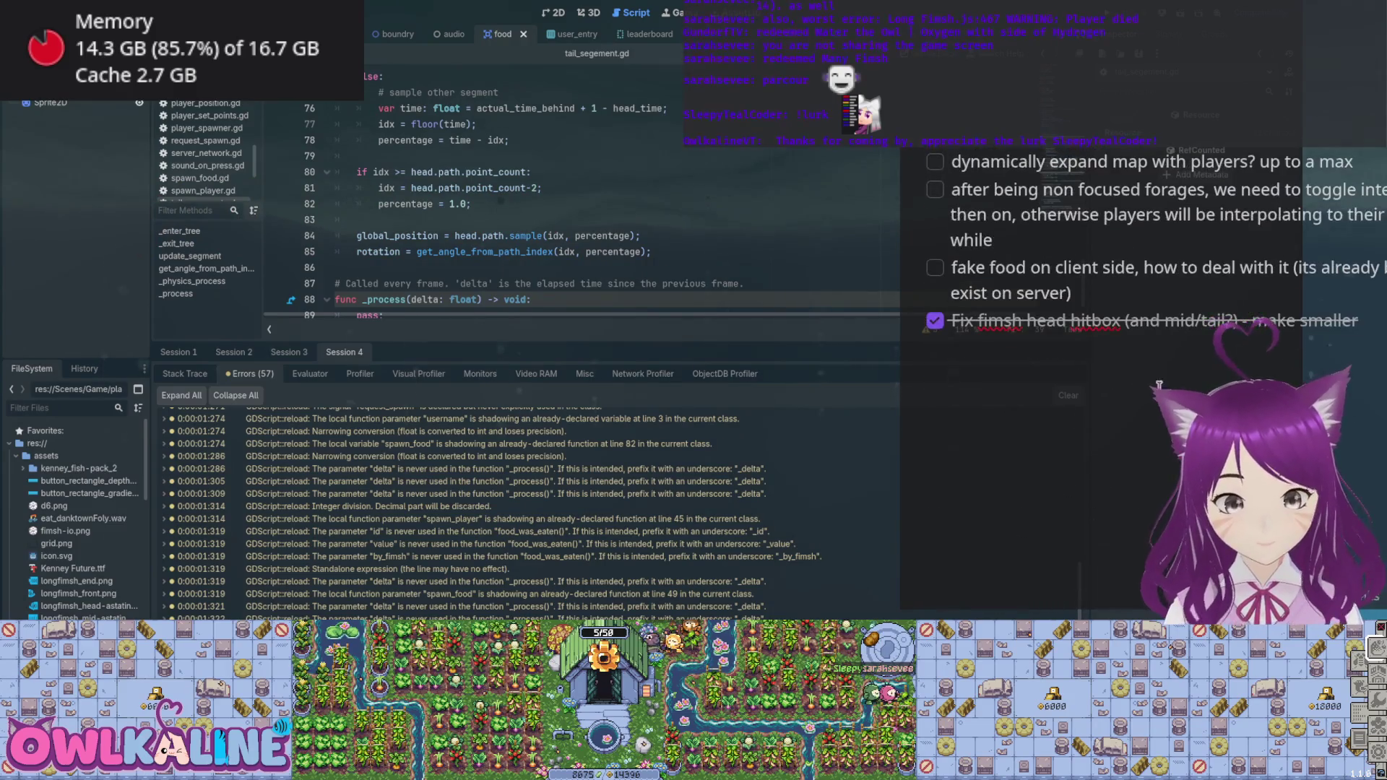
scroll(1210, 296, "up", 7)
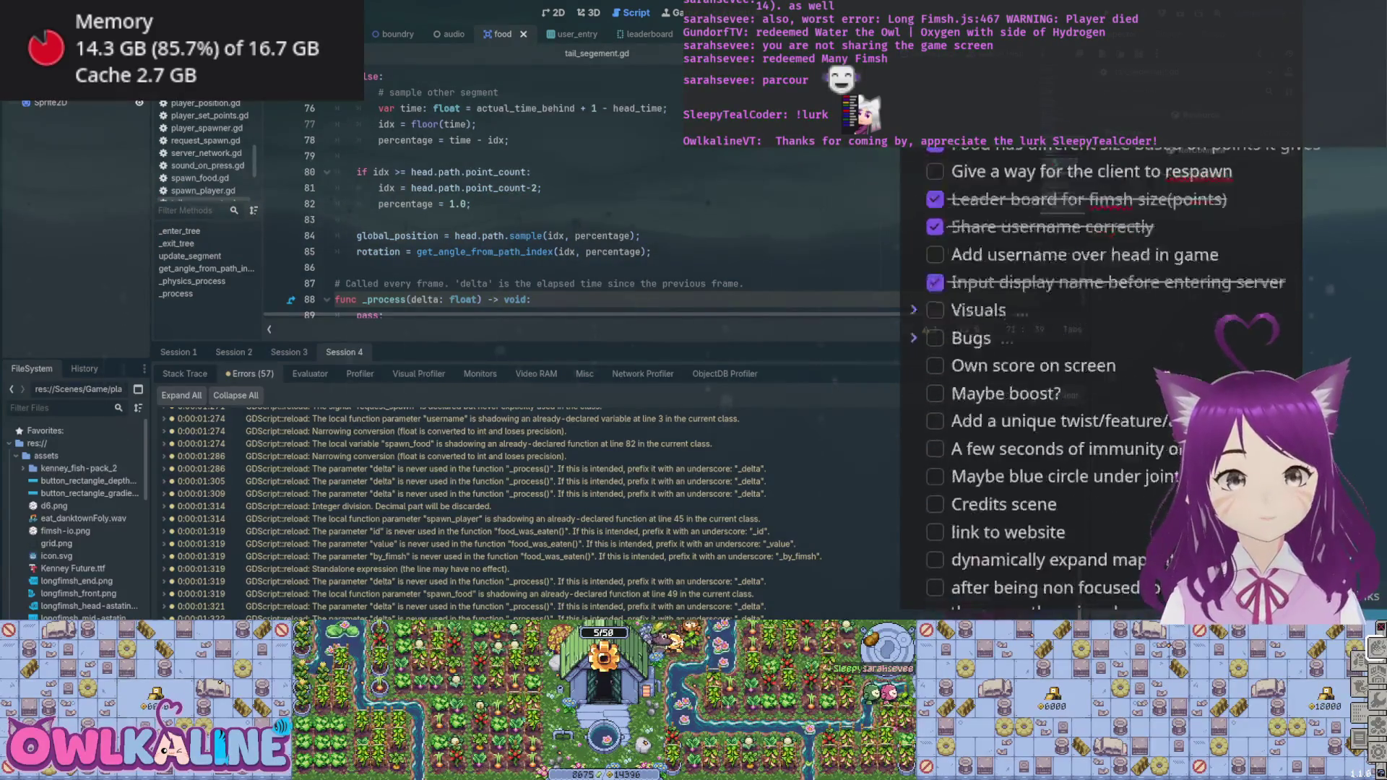
scroll(1210, 296, "down", 5)
key("Return")
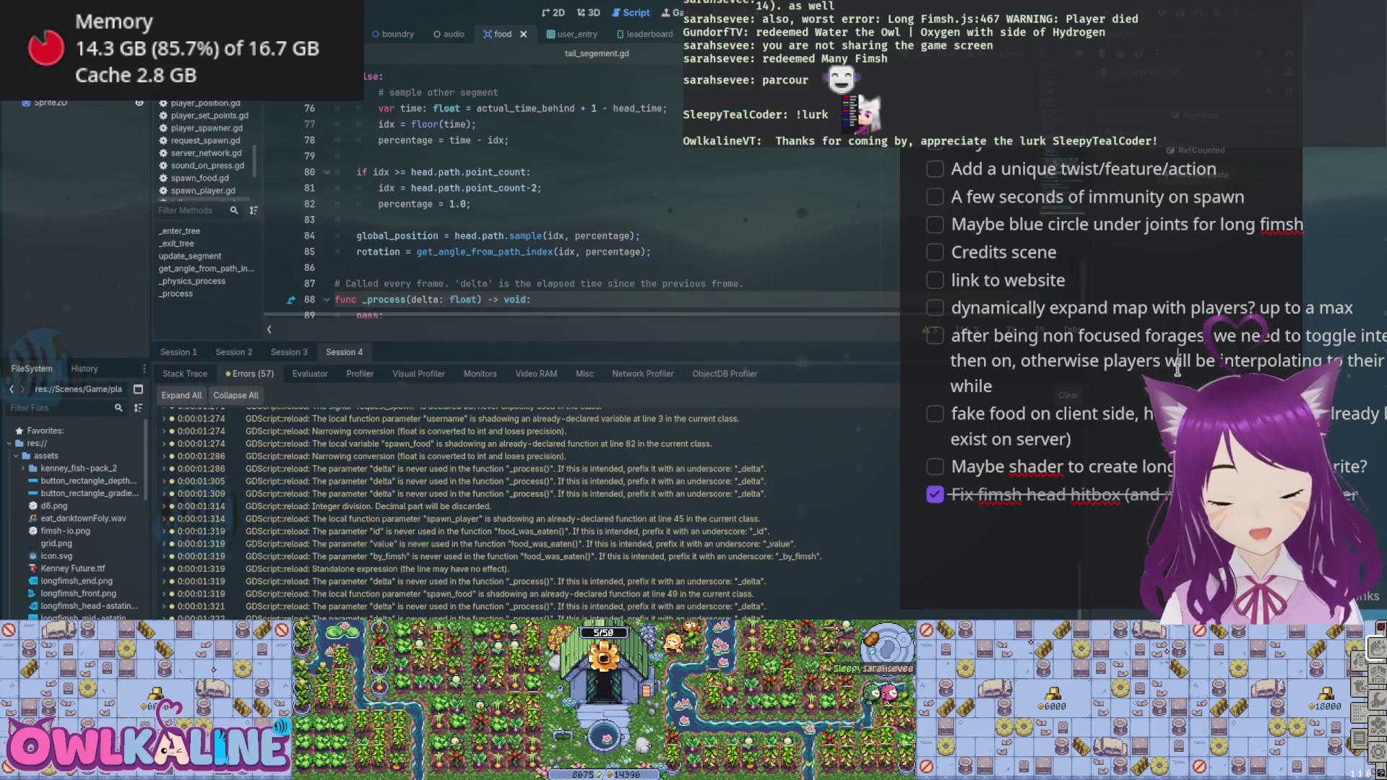
- Review the index-out-of-bounds and connecting-to-server bugs, then hide Godot's debugger panel
scroll(1028, 412, "up", 5)
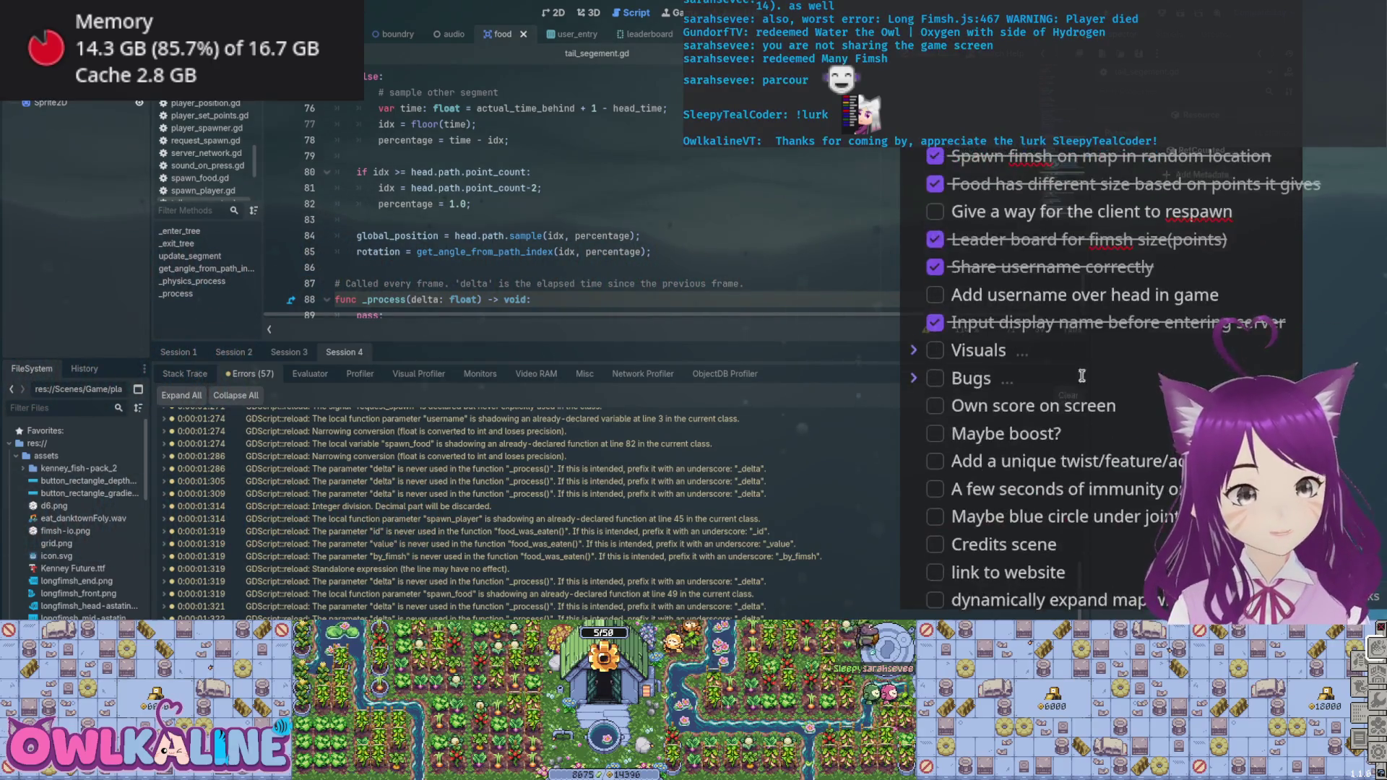
left_click(915, 453)
scroll(1084, 336, "down", 2)
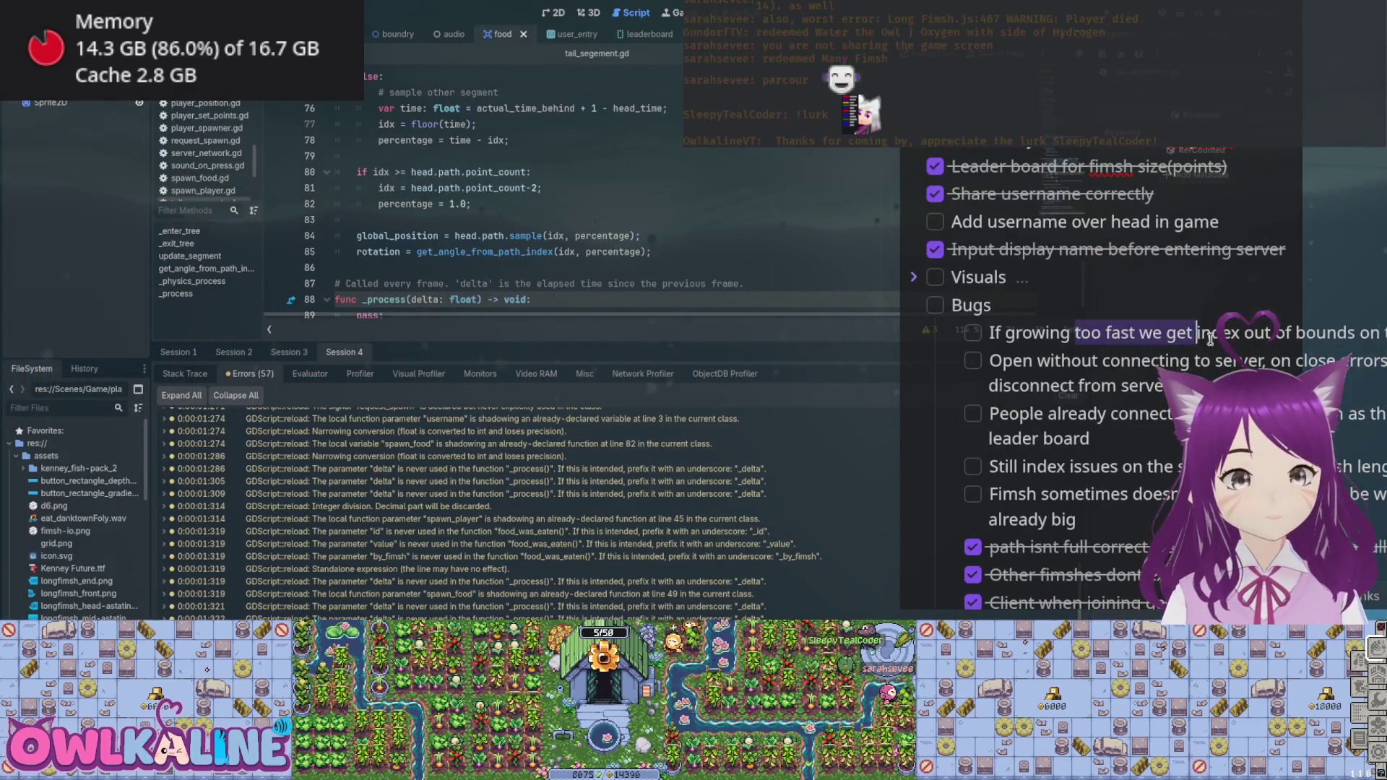
mouse_move(1345, 334)
left_mouse_down()
mouse_move(1058, 345)
mouse_move(1193, 333)
left_mouse_up()
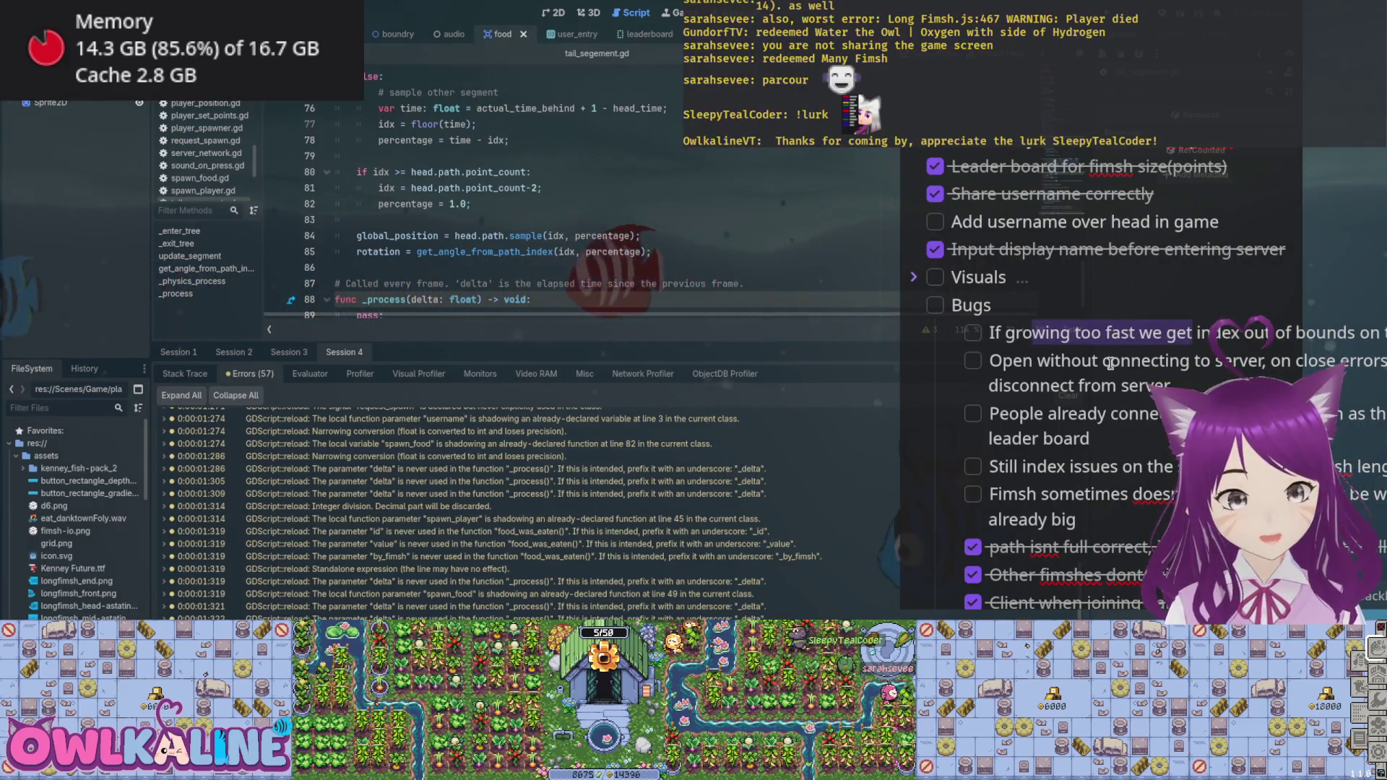
left_click_drag(1103, 360, 1272, 363)
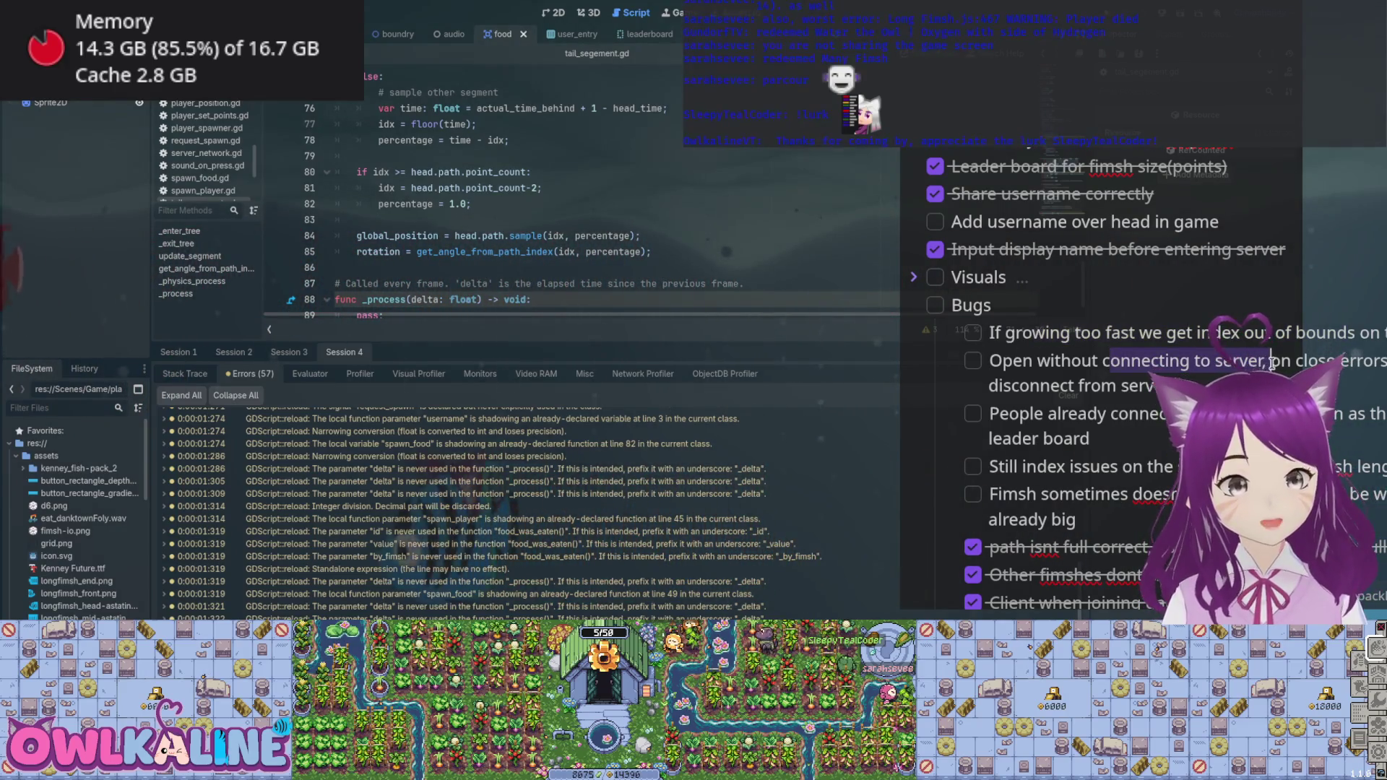
left_click(1127, 369)
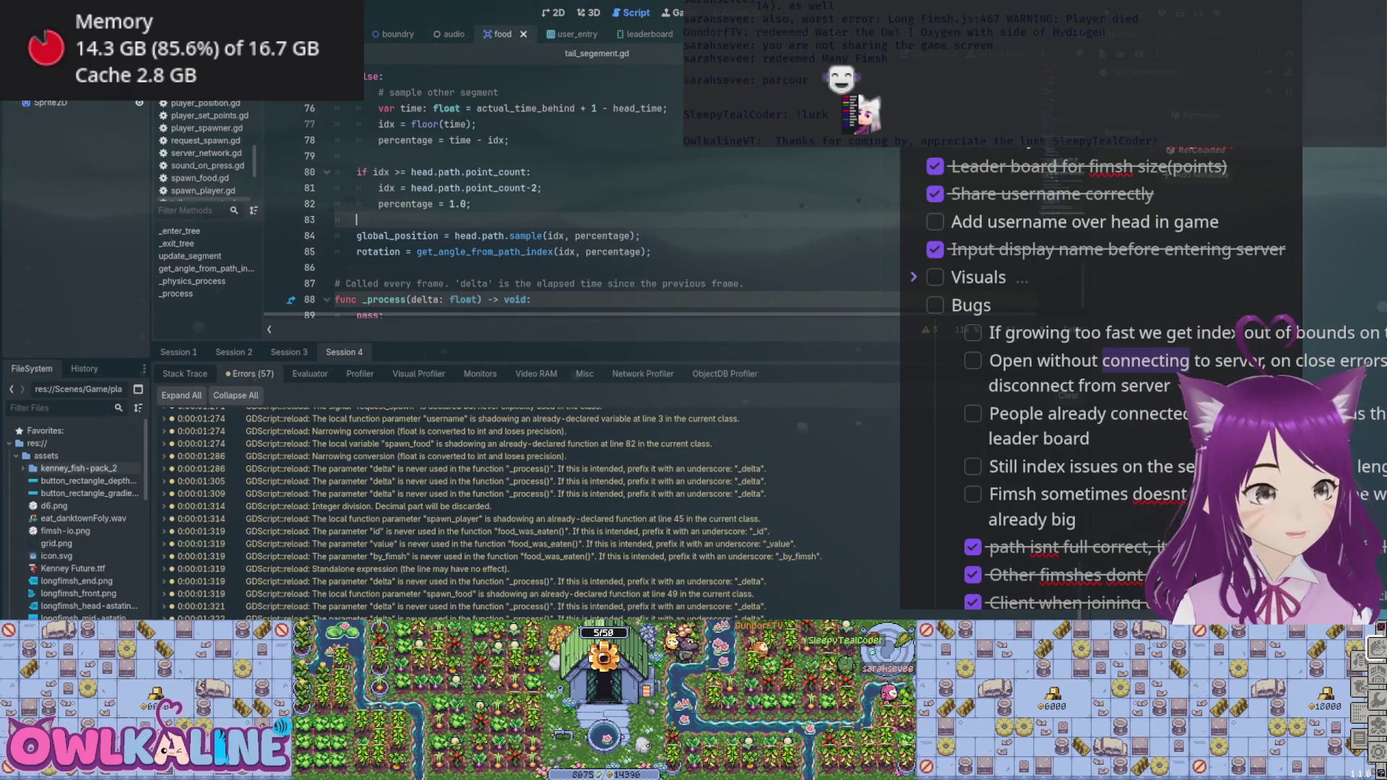
key("ctrl+j")
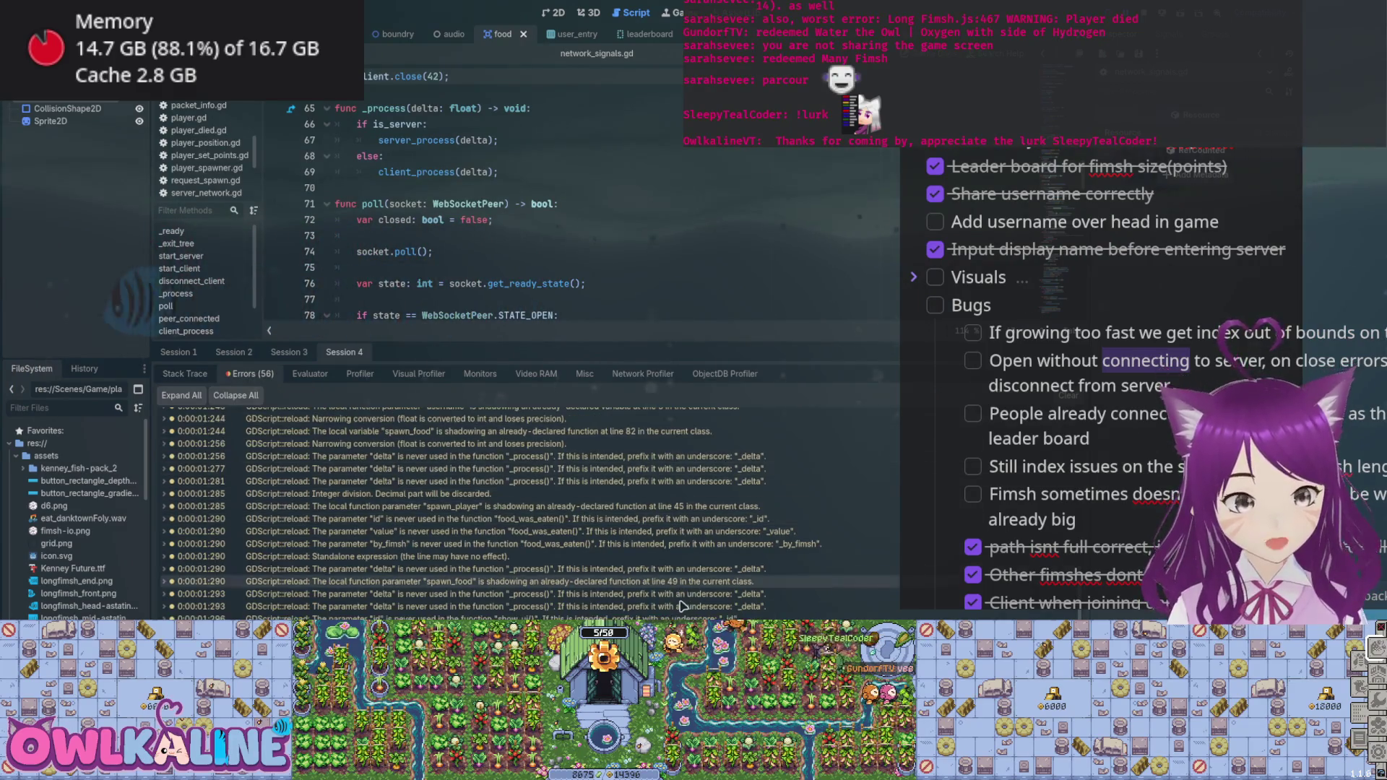
- In network_signals.gd, wrap client.close(42) in an 'if client:' check and save
double_click(681, 605)
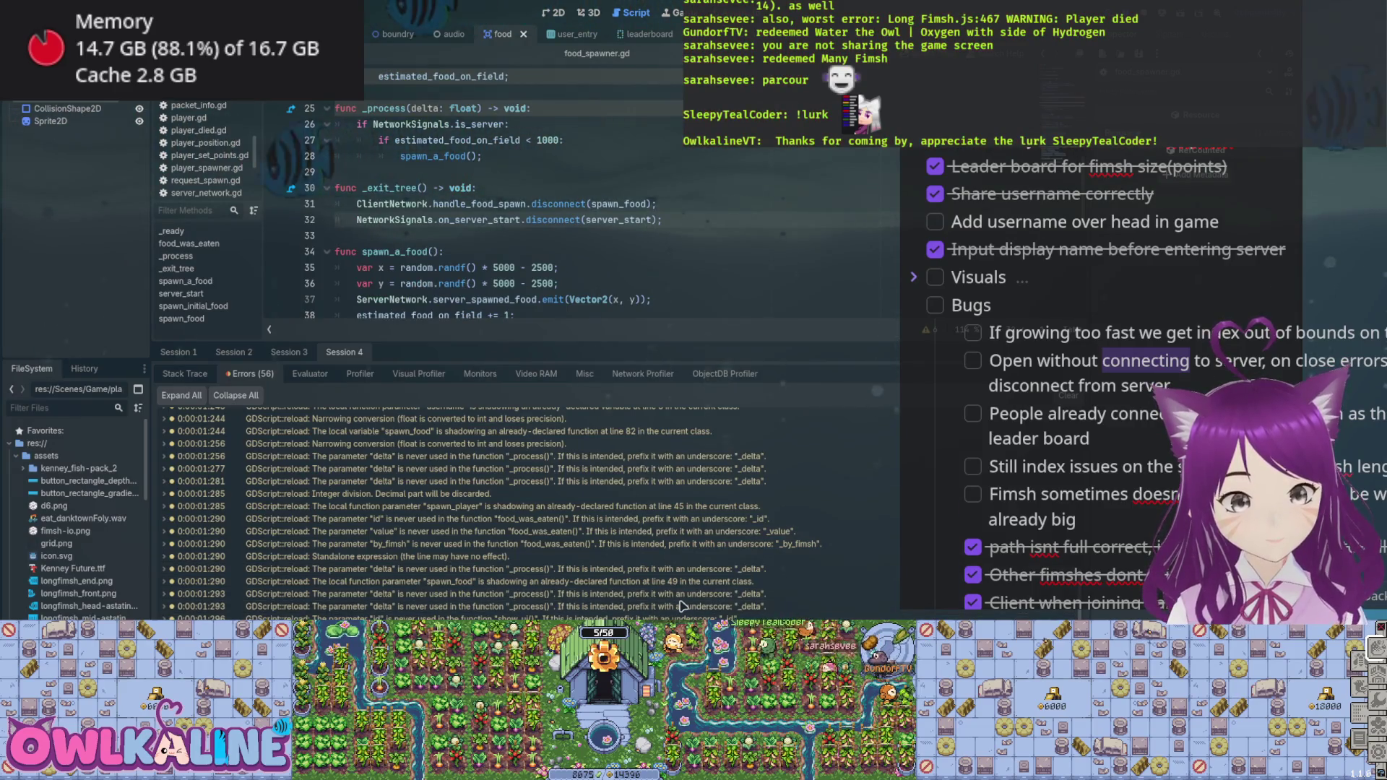
key("Left")
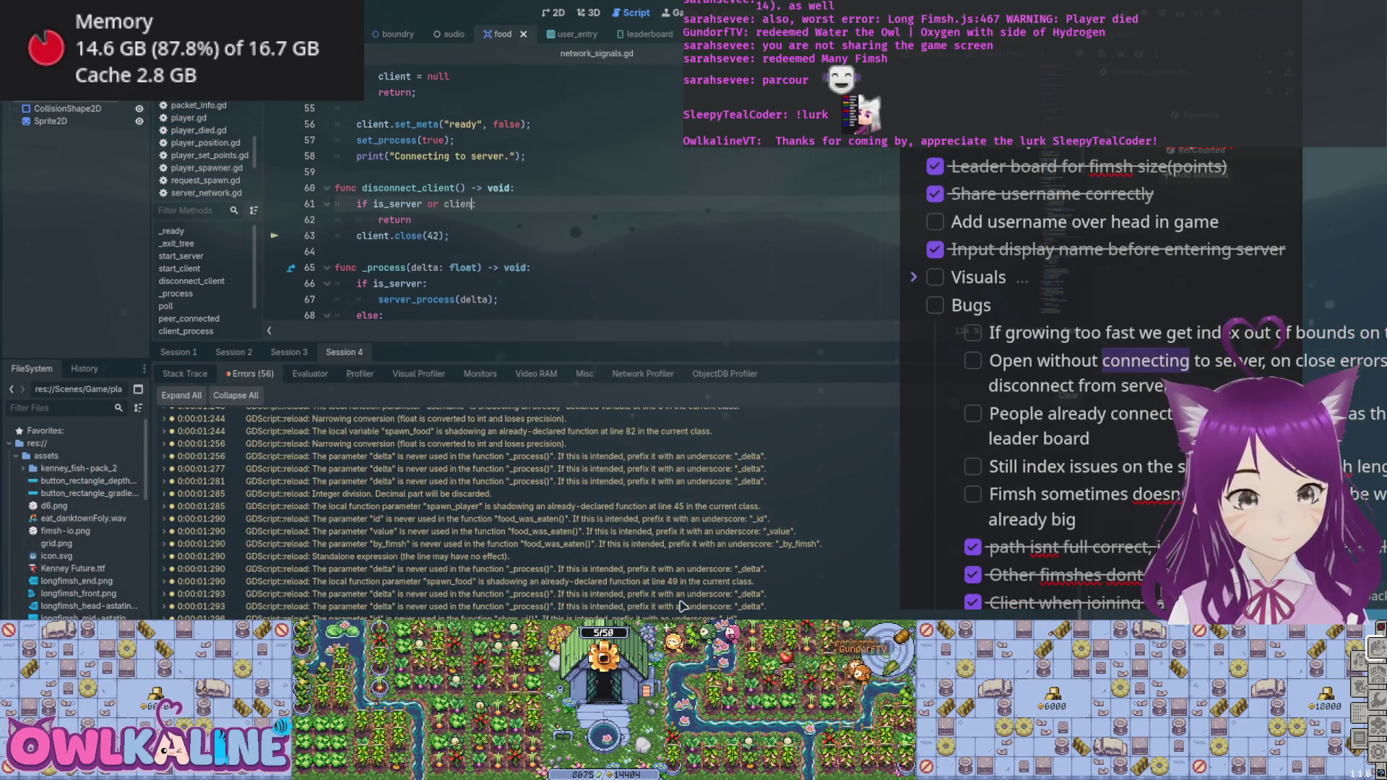
type("t")
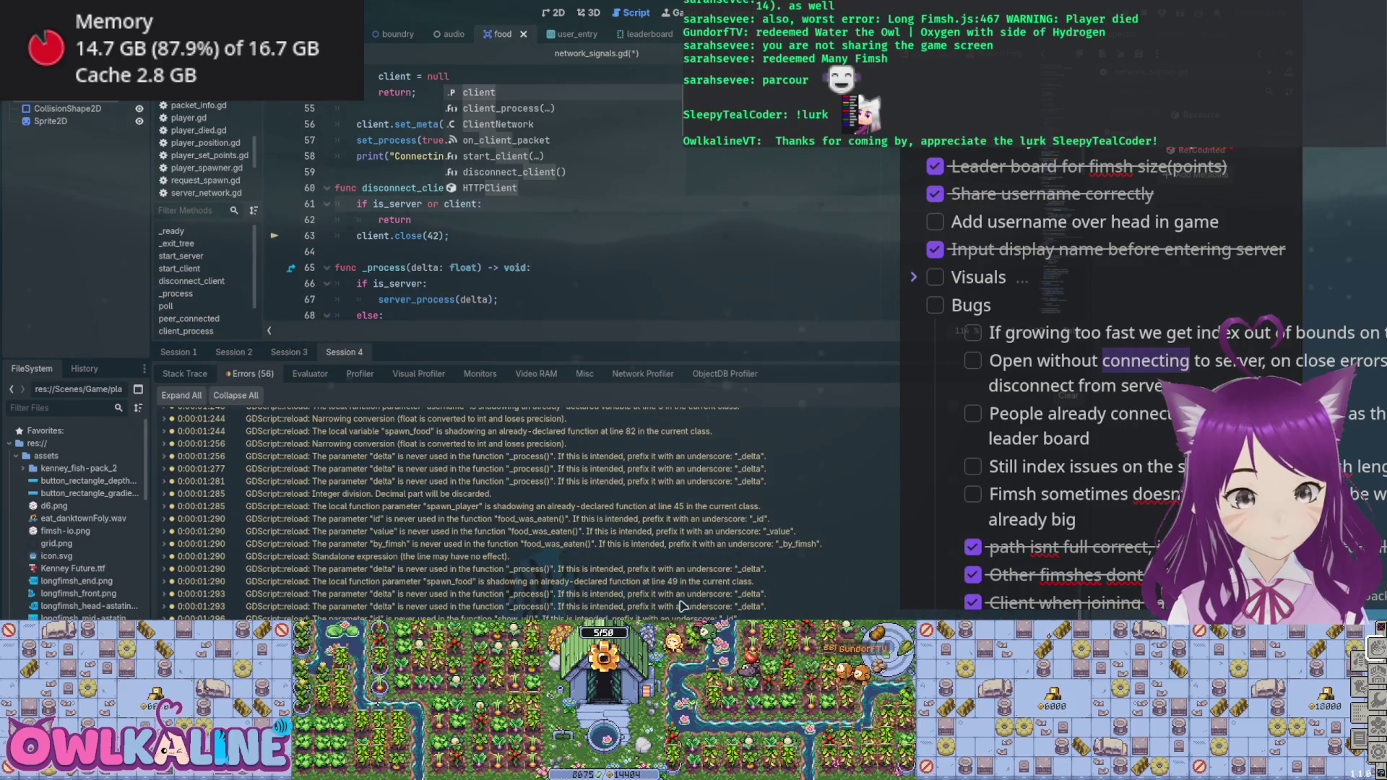
key("BackSpace")
key("BackSpace")
key("BackSpace")
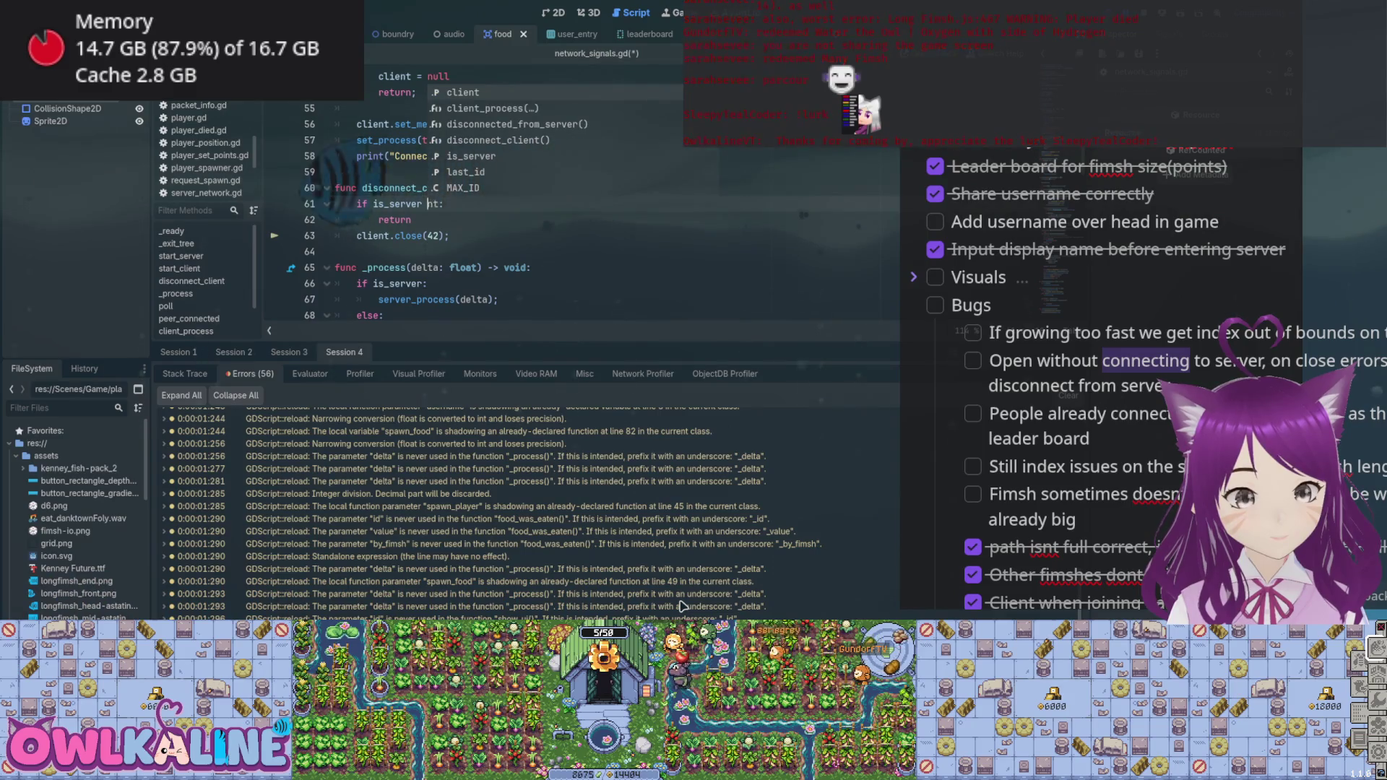
key("Delete")
key("Delete")
key("Delete")
key("BackSpace")
key("Return")
key("Return")
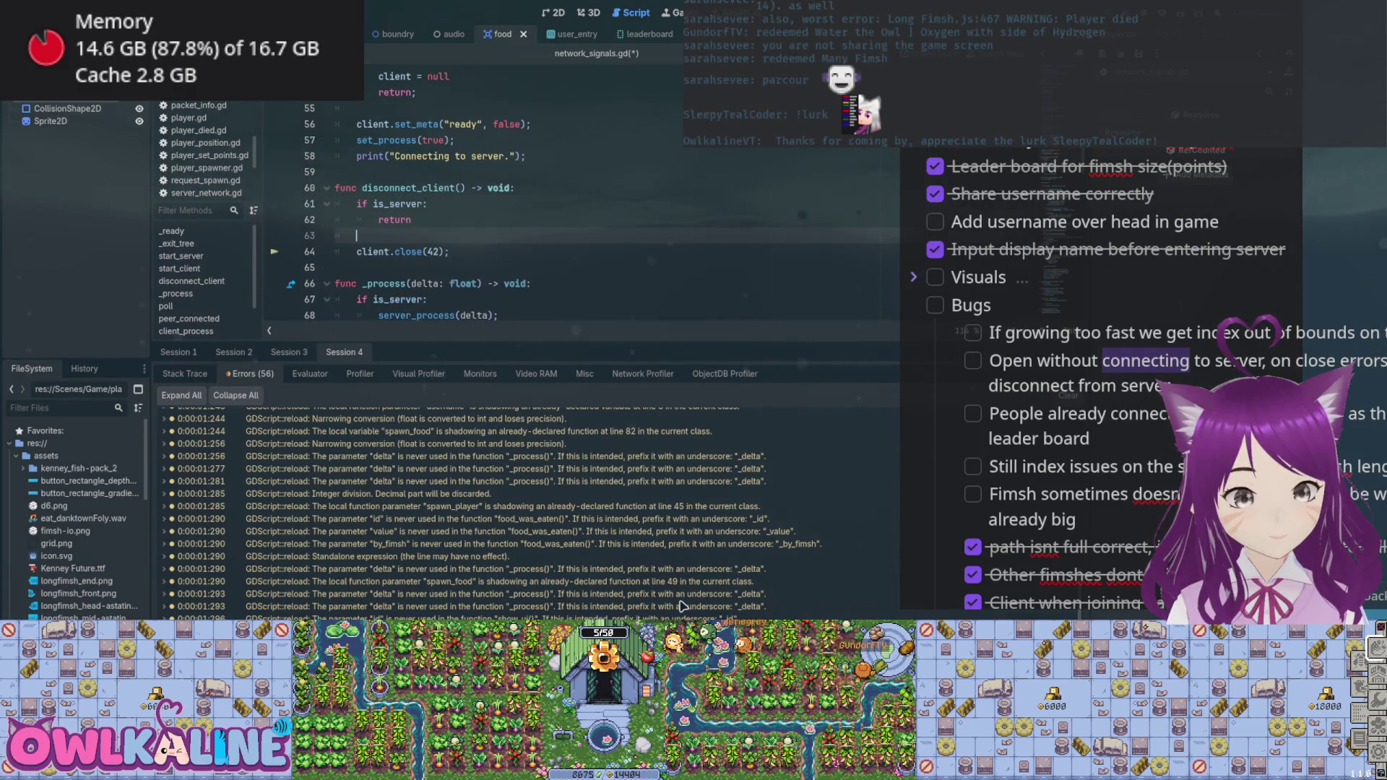
key("Down")
key("Home")
key("Tab")
key("ctrl+s")
- Hide the debugger panel and bring up the title menu scene in the 2D view
key("Up")
key("Up")
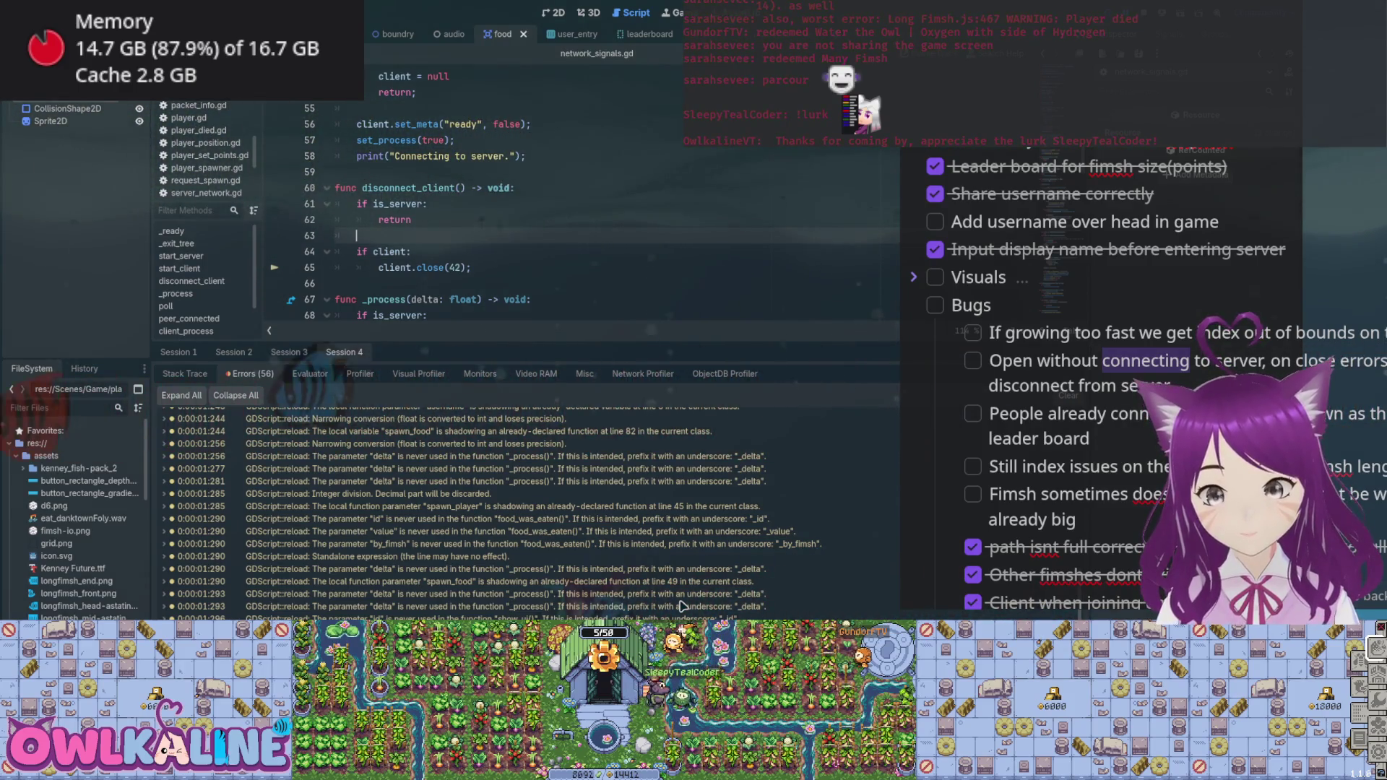
key("ctrl+j")
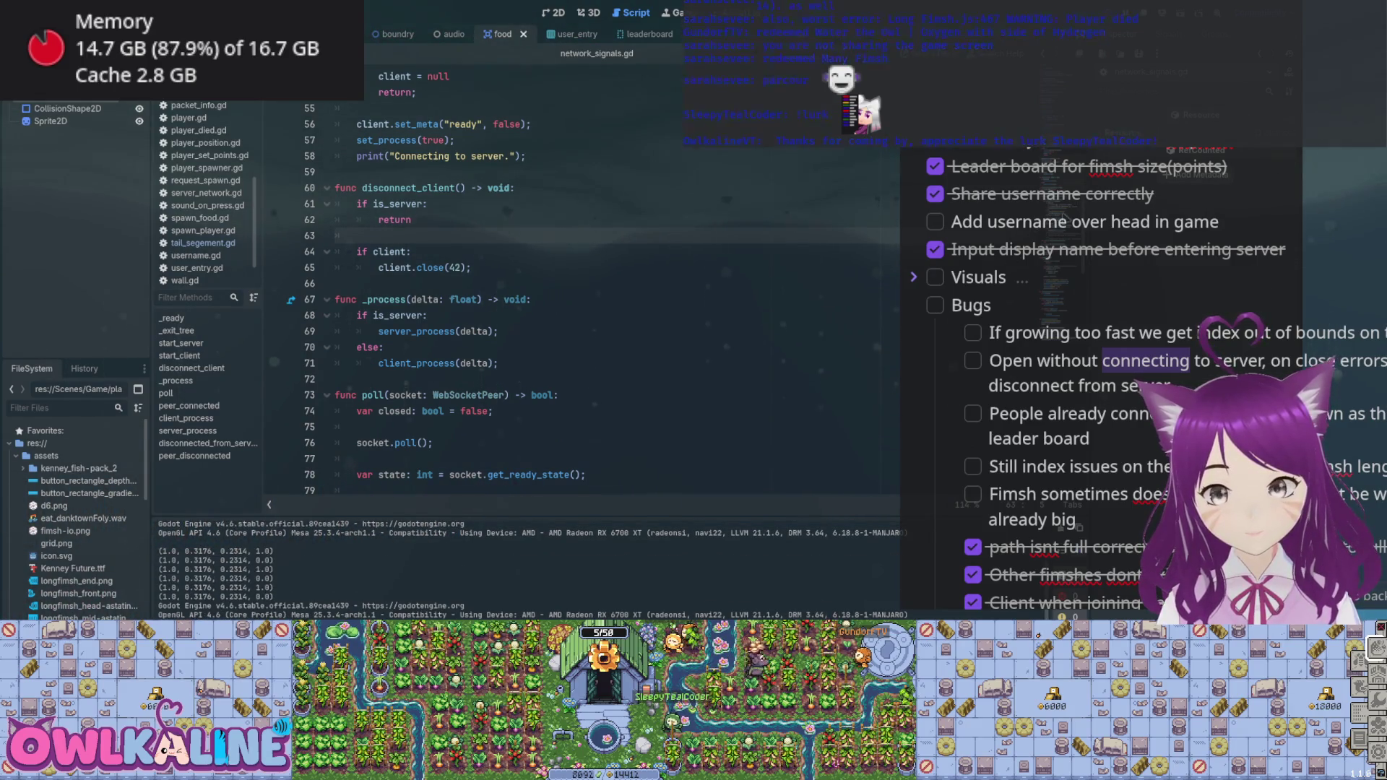
left_click(411, 251)
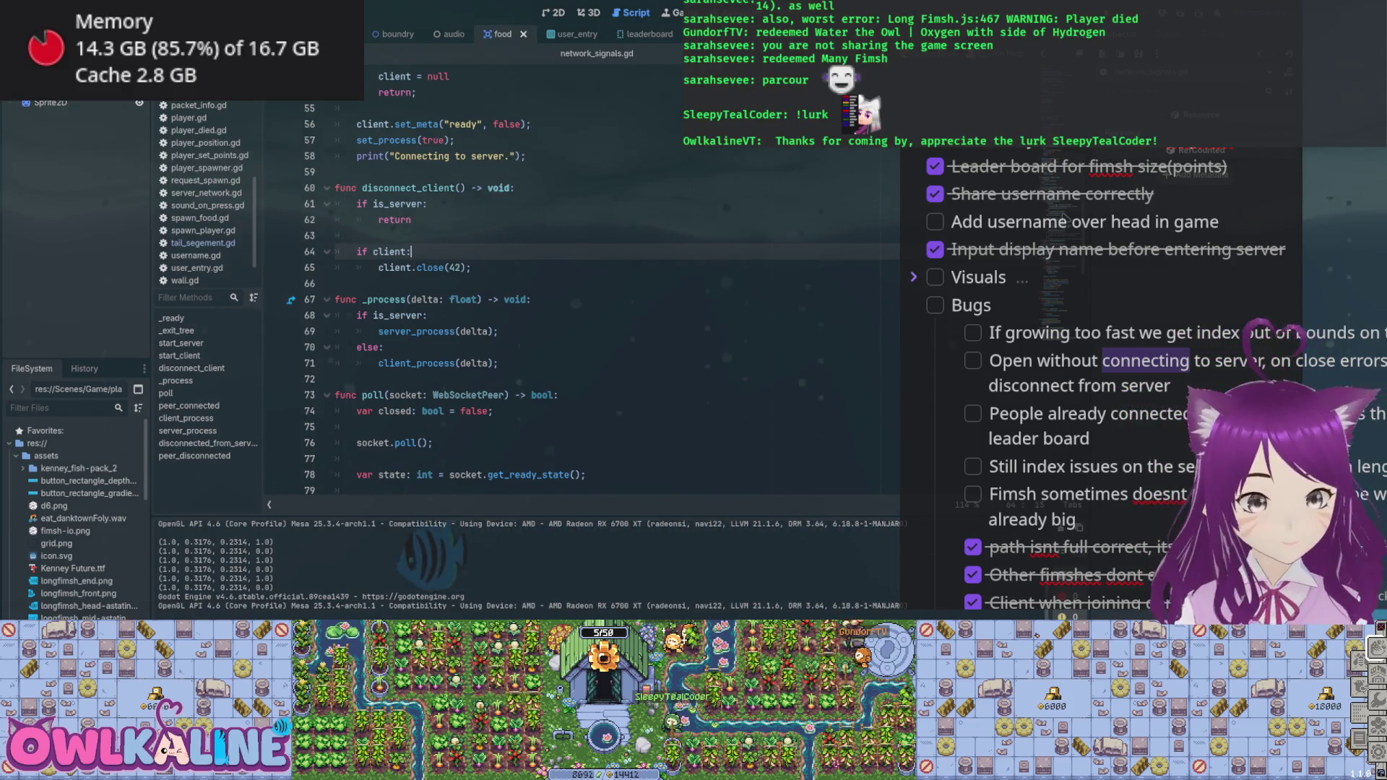
scroll(578, 289, "up", 15)
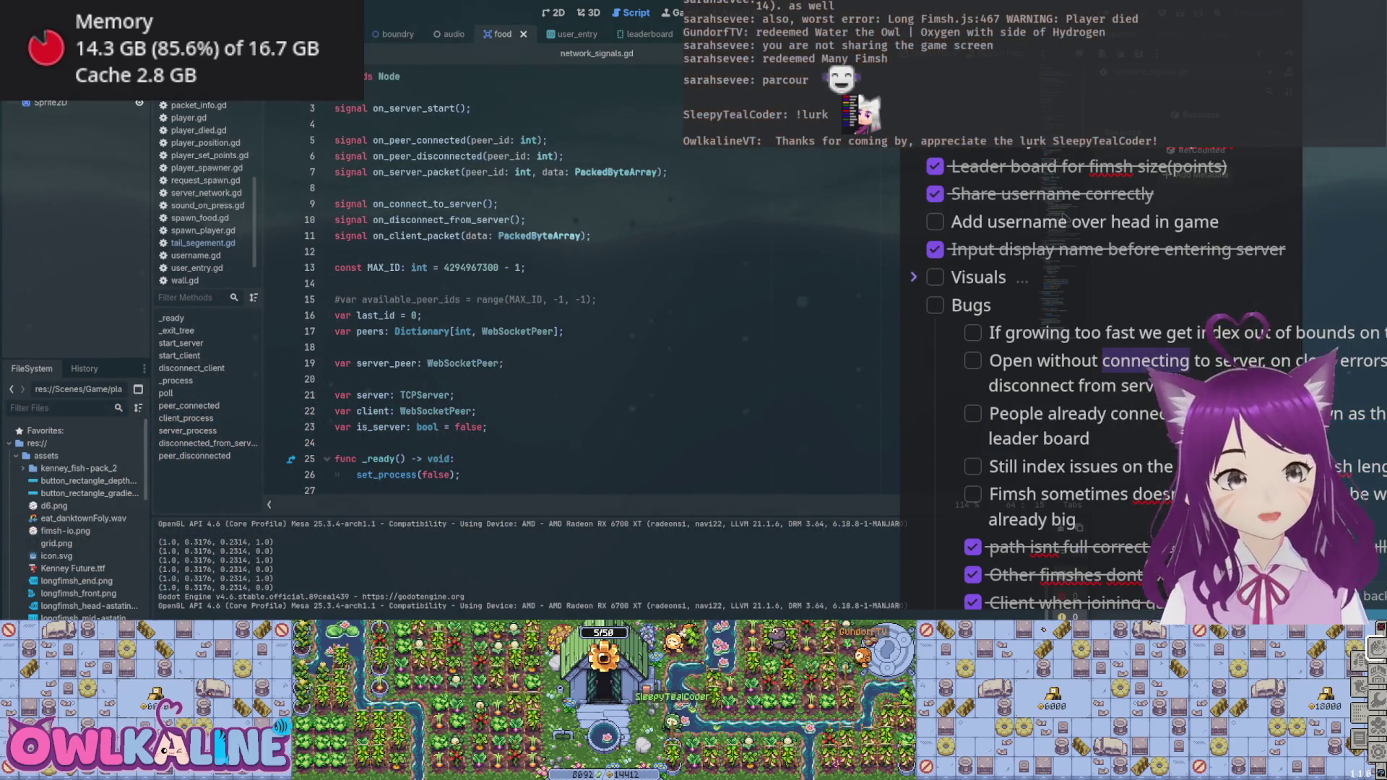
key("ctrl+Tab")
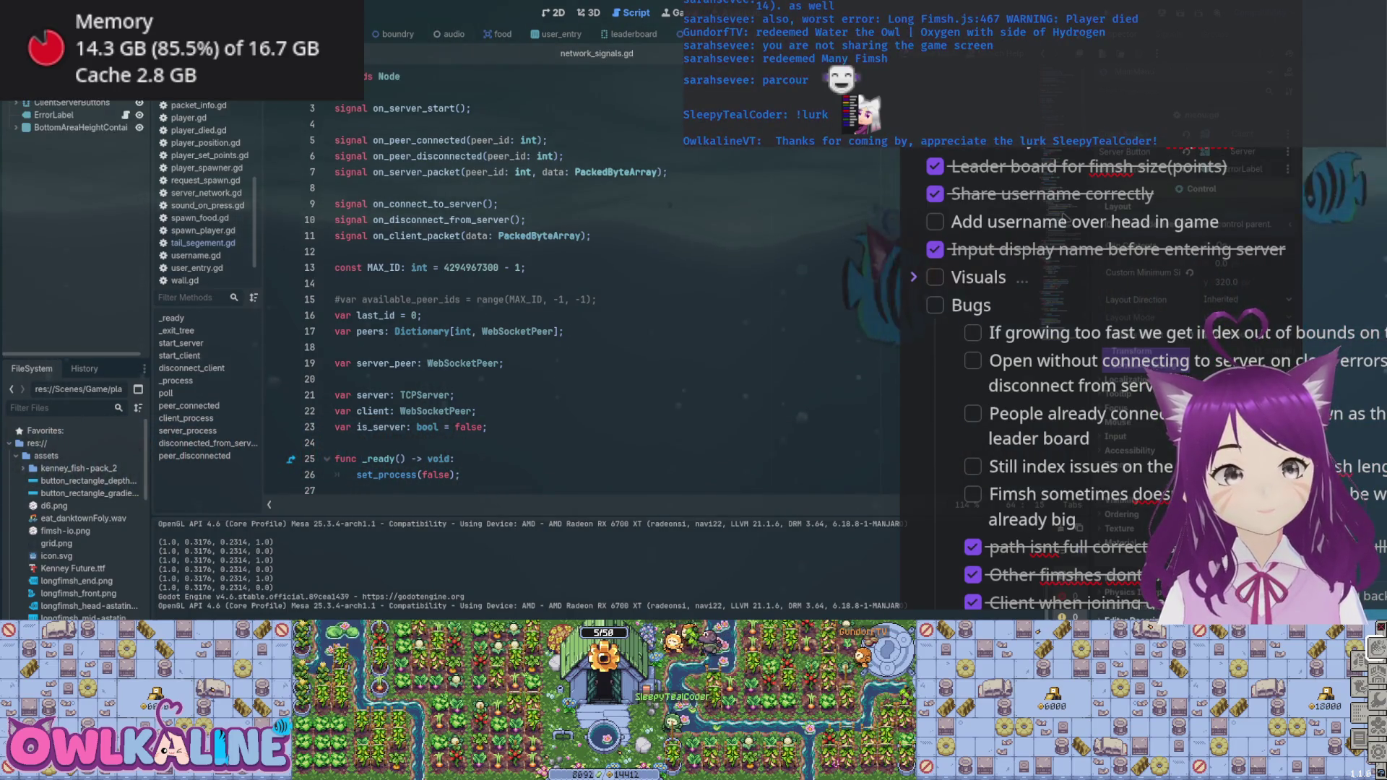
key("ctrl+F1")
- Hide the Server node under ClientServerButtons so only CLIENT shows
left_click(16, 103)
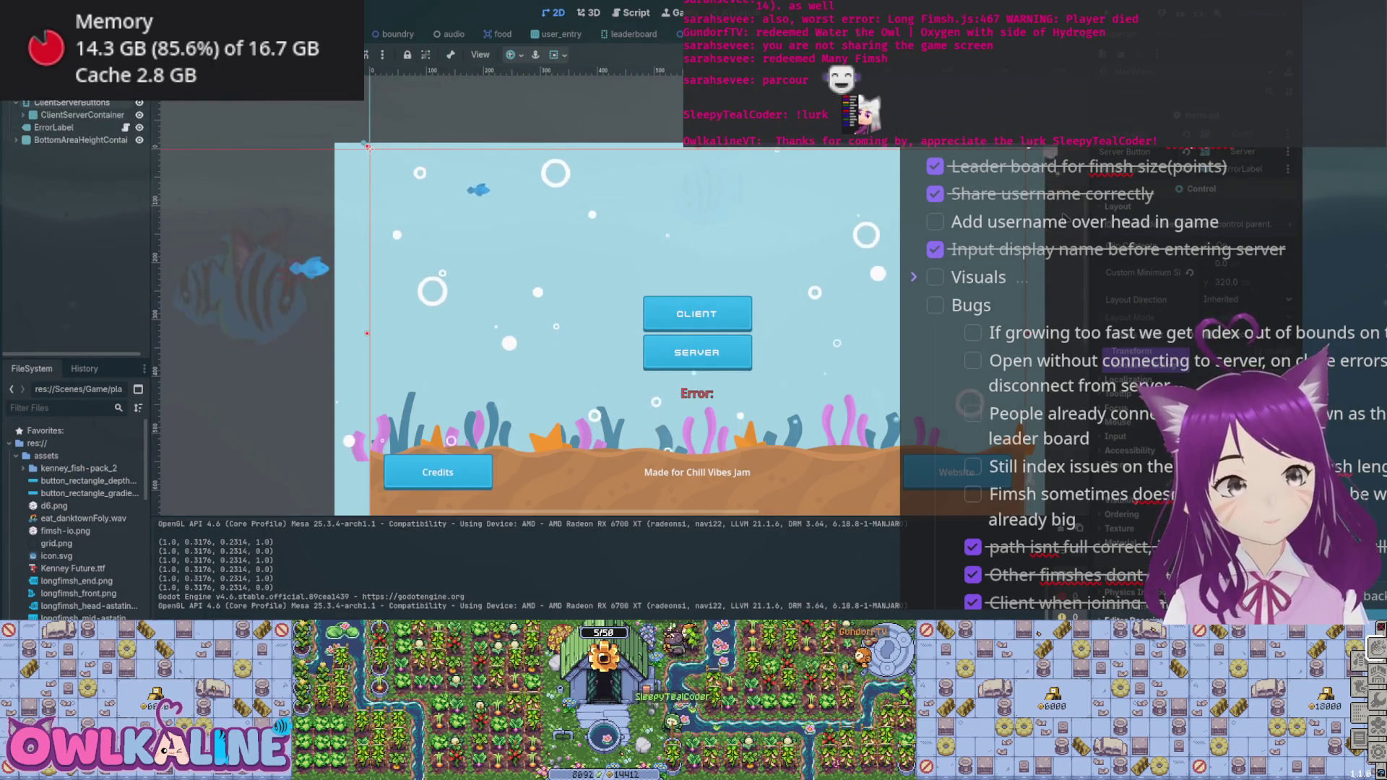
left_click(60, 139)
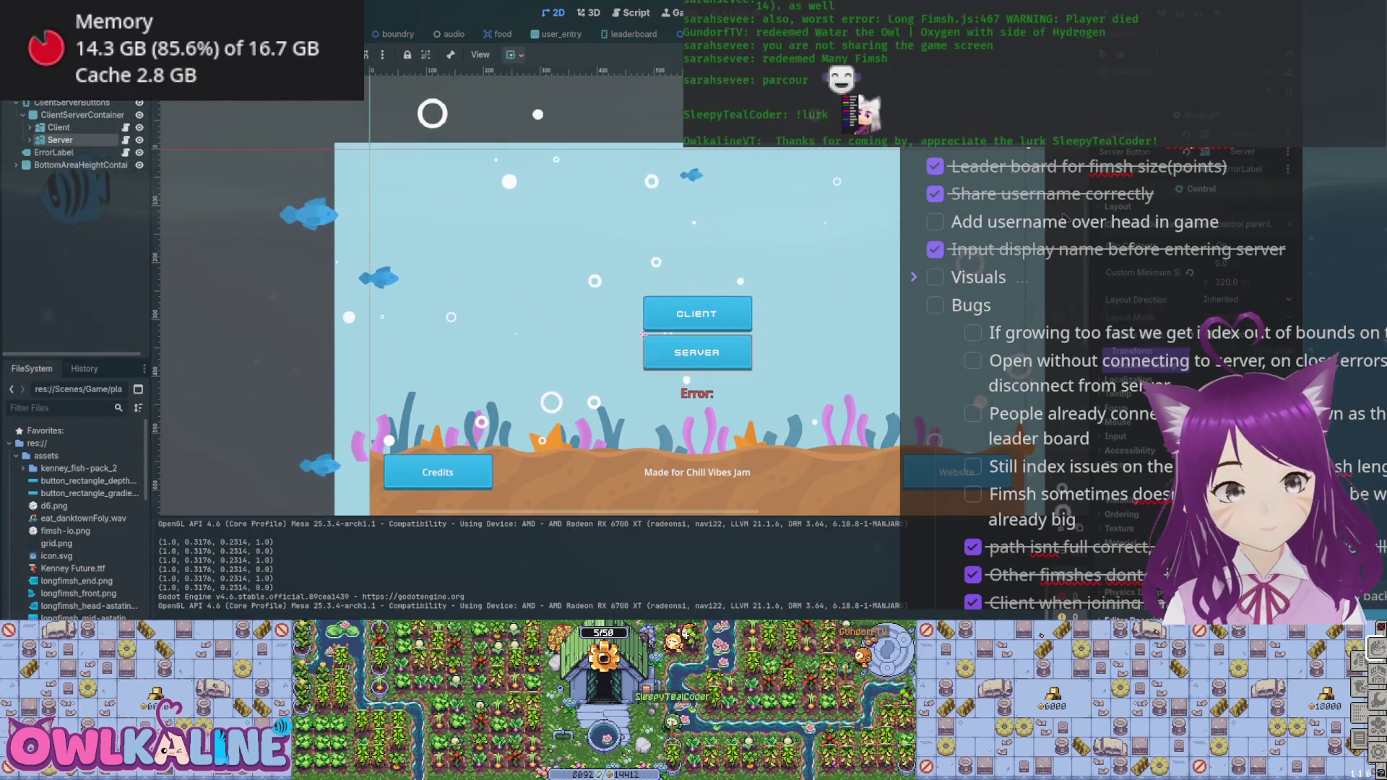
left_click(140, 139)
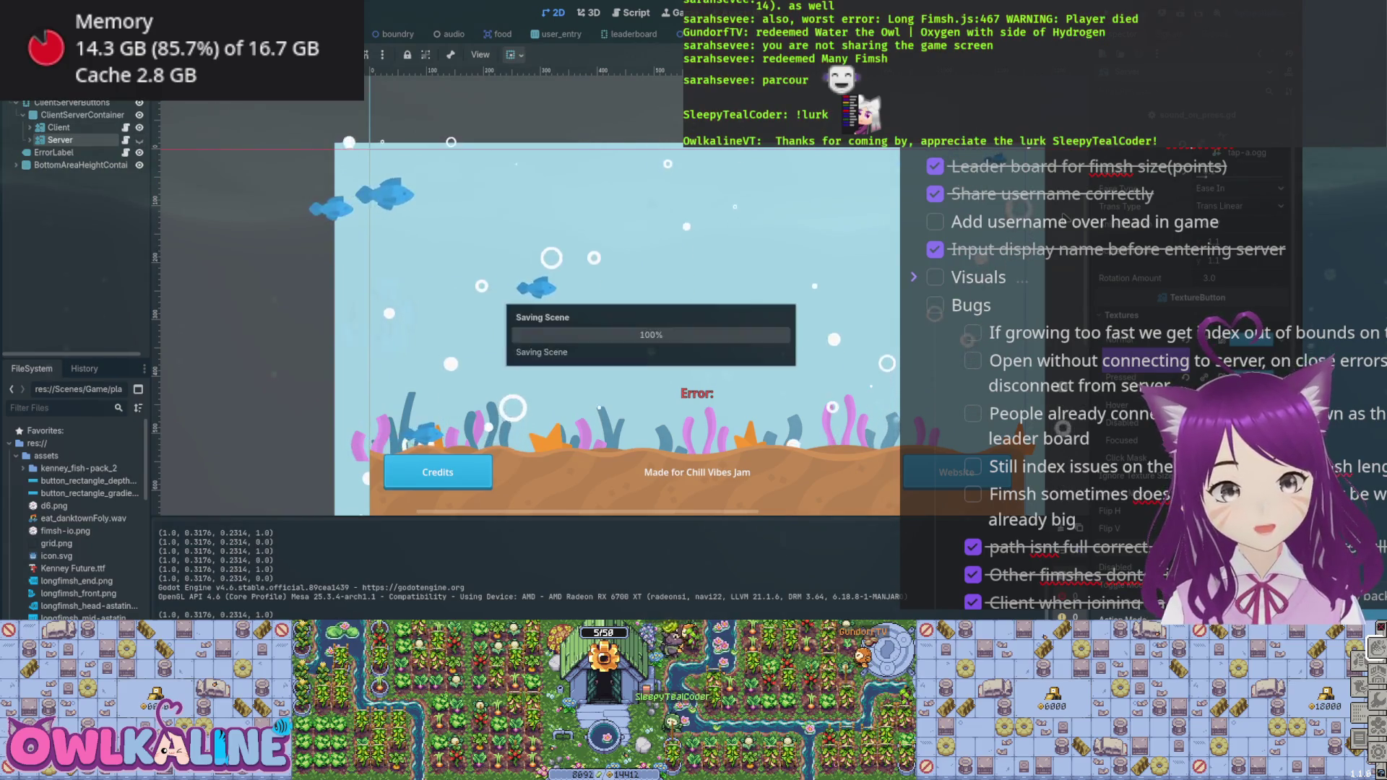
- Tick off the connecting-to-server disconnect bug in the to-do list
scroll(72, 137, "up", 1)
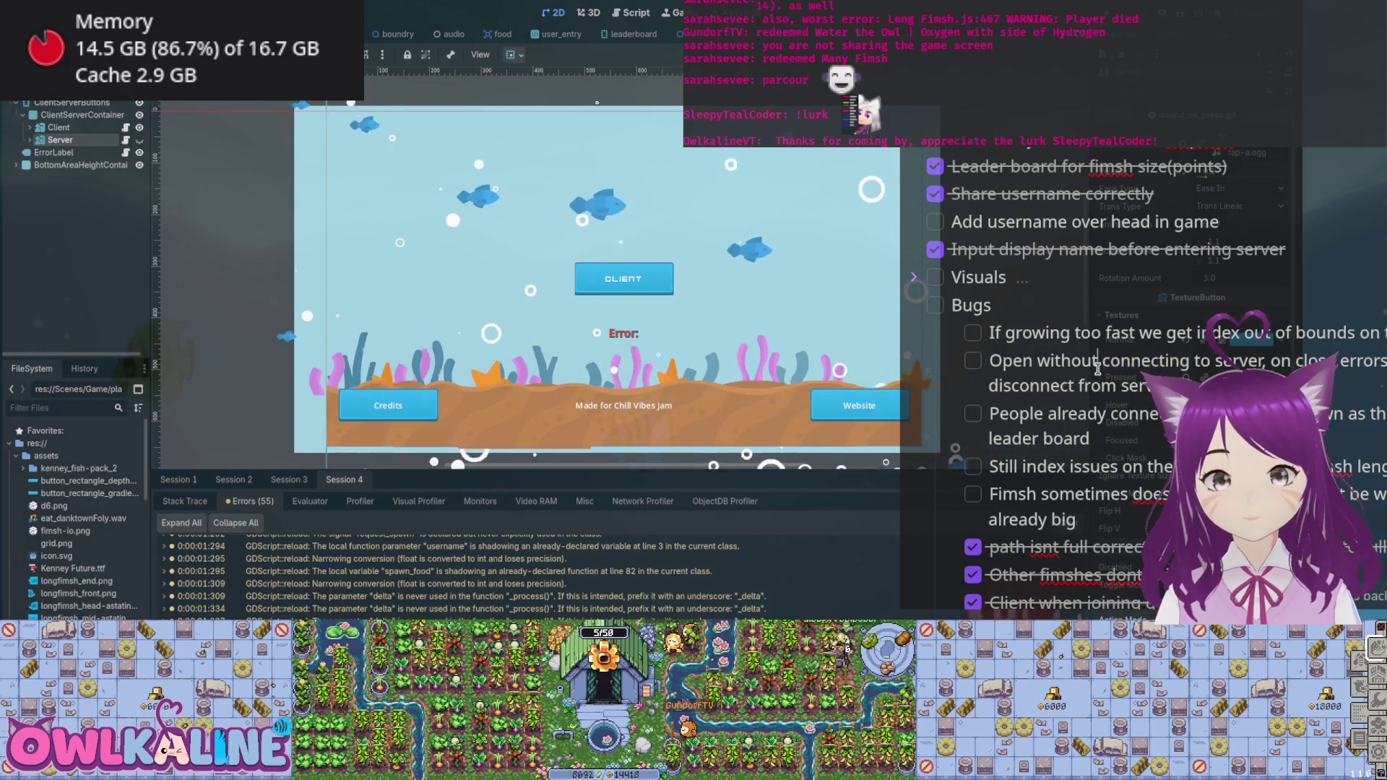
triple_click(974, 358)
left_click(974, 359)
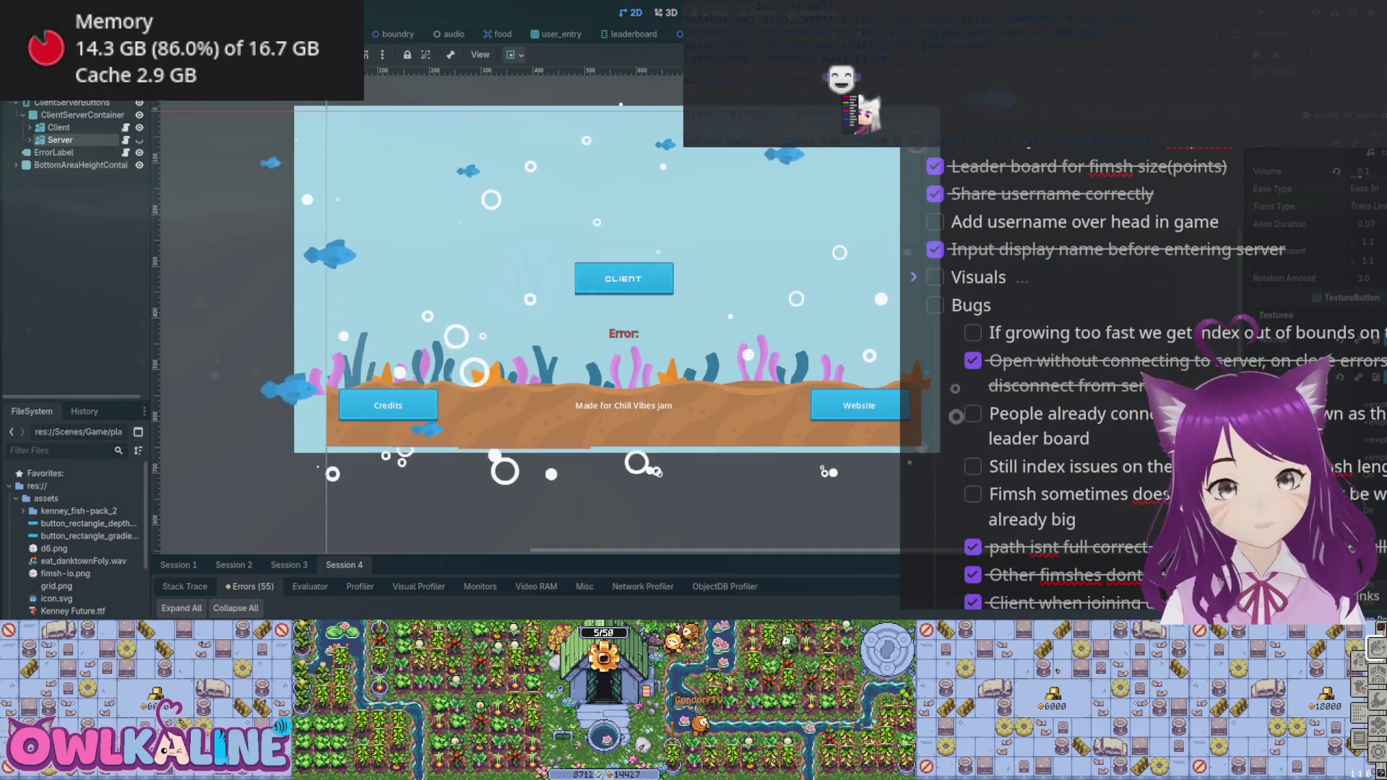
- Close the game and add username as the last argument of AssignFimshCurve.create in player.gd
key("F8")
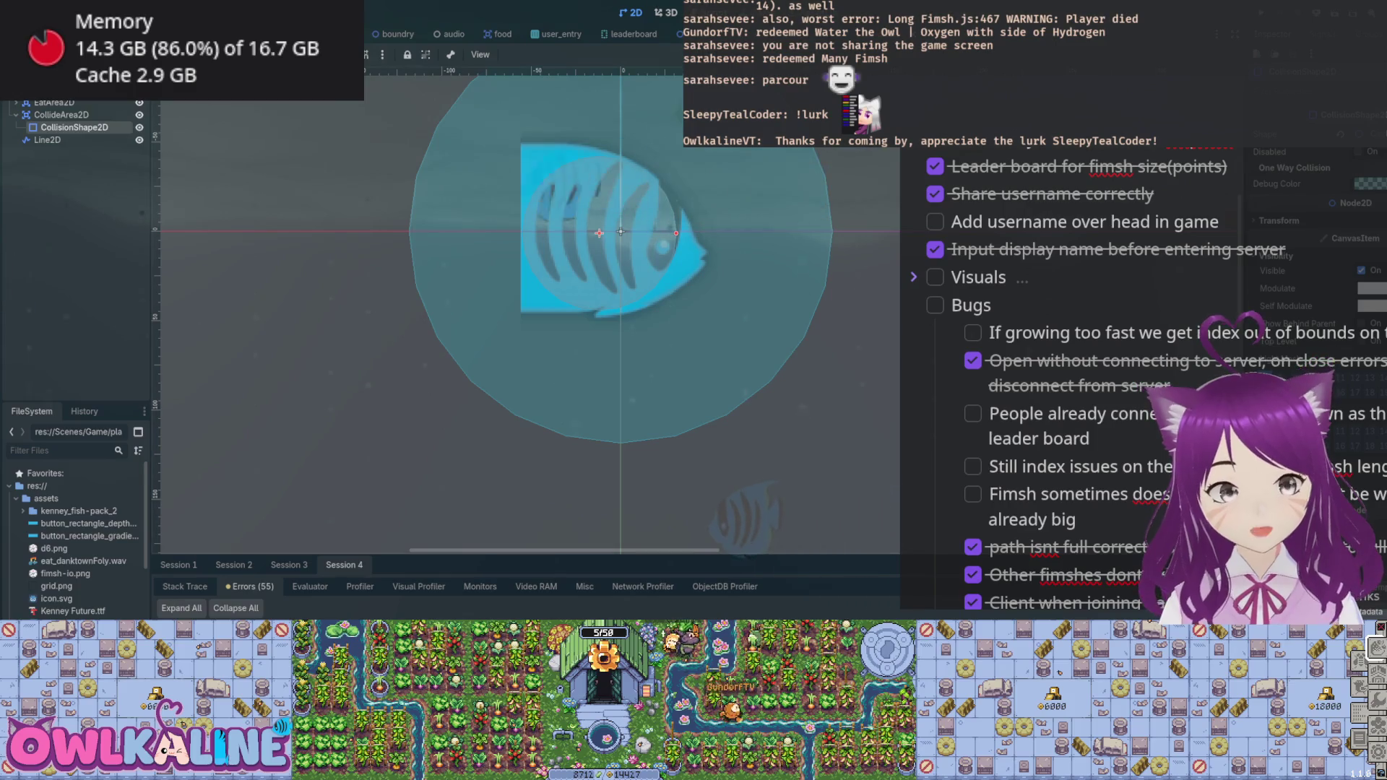
key("ctrl+F3")
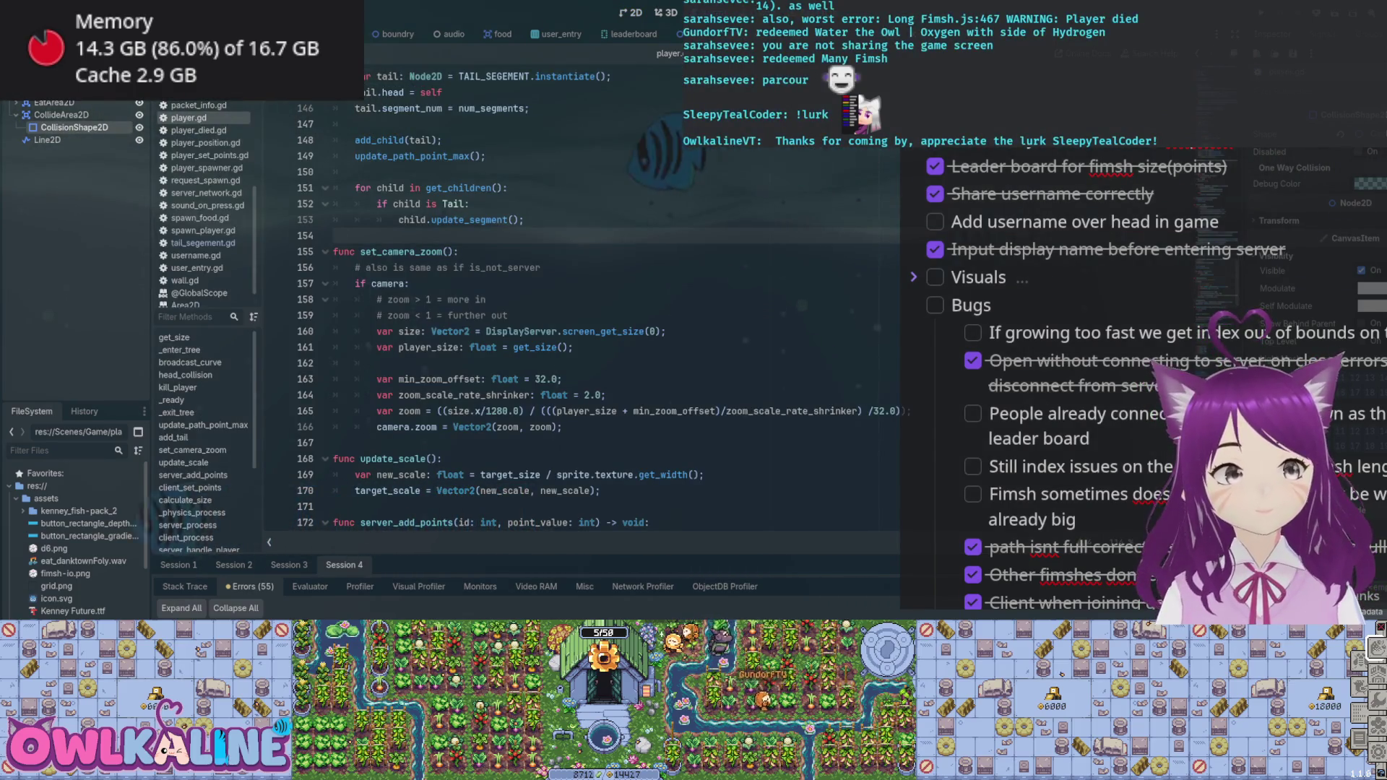
scroll(578, 310, "up", 8)
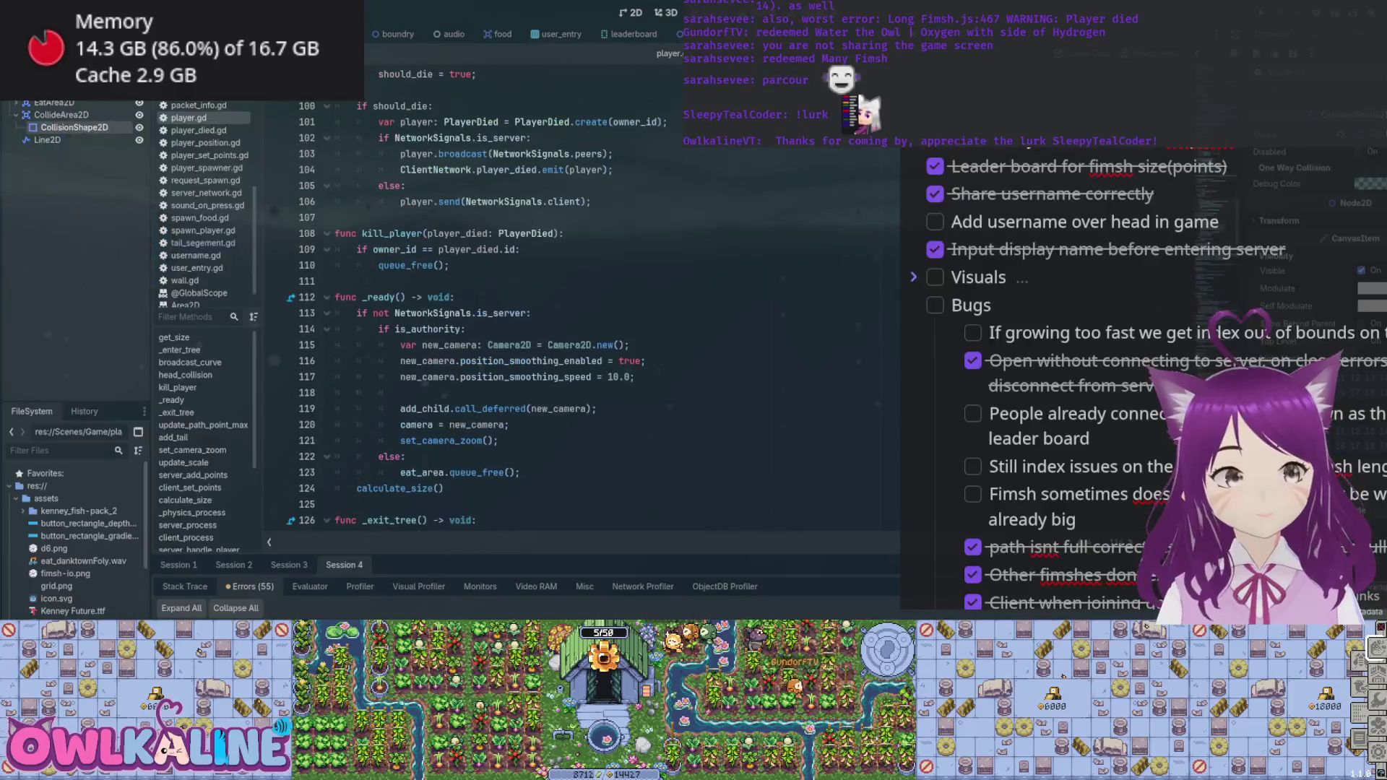
scroll(578, 310, "up", 20)
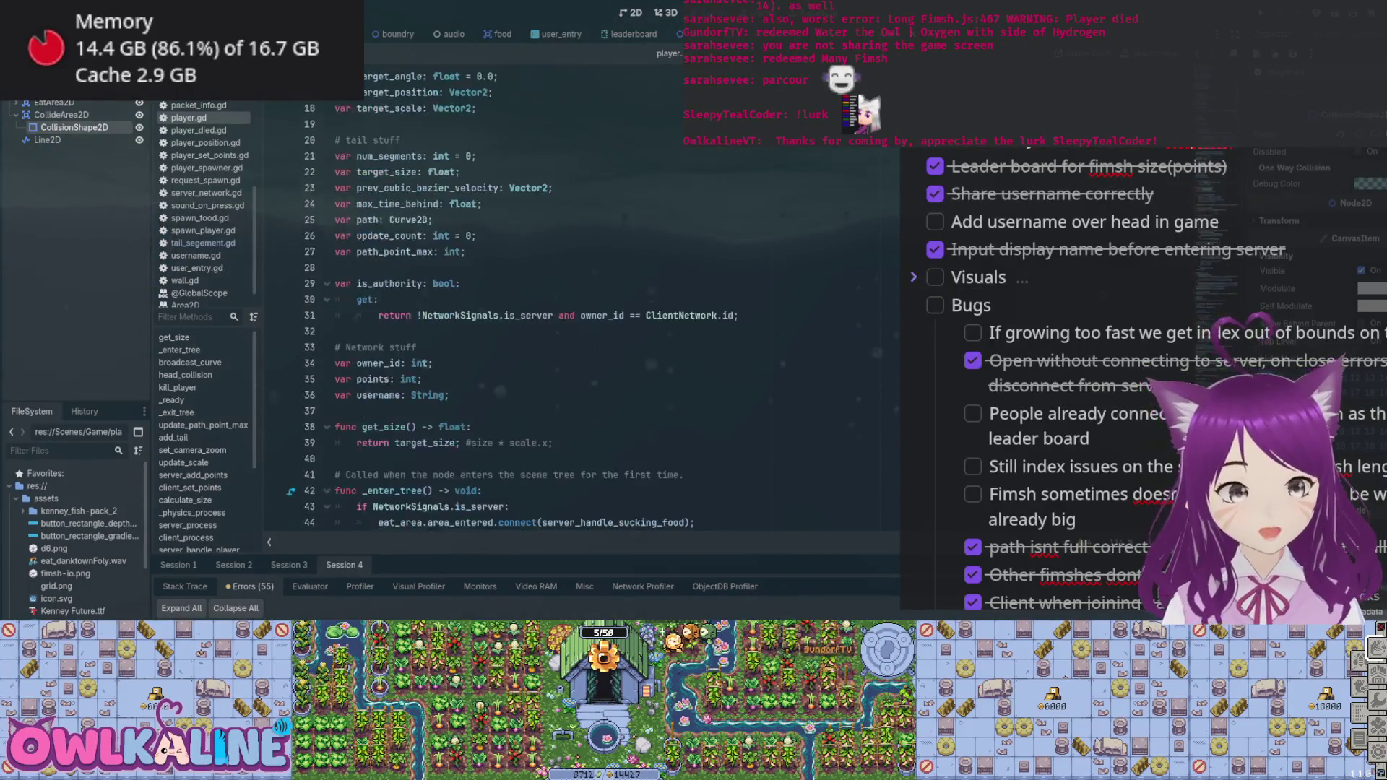
scroll(578, 311, "down", 14)
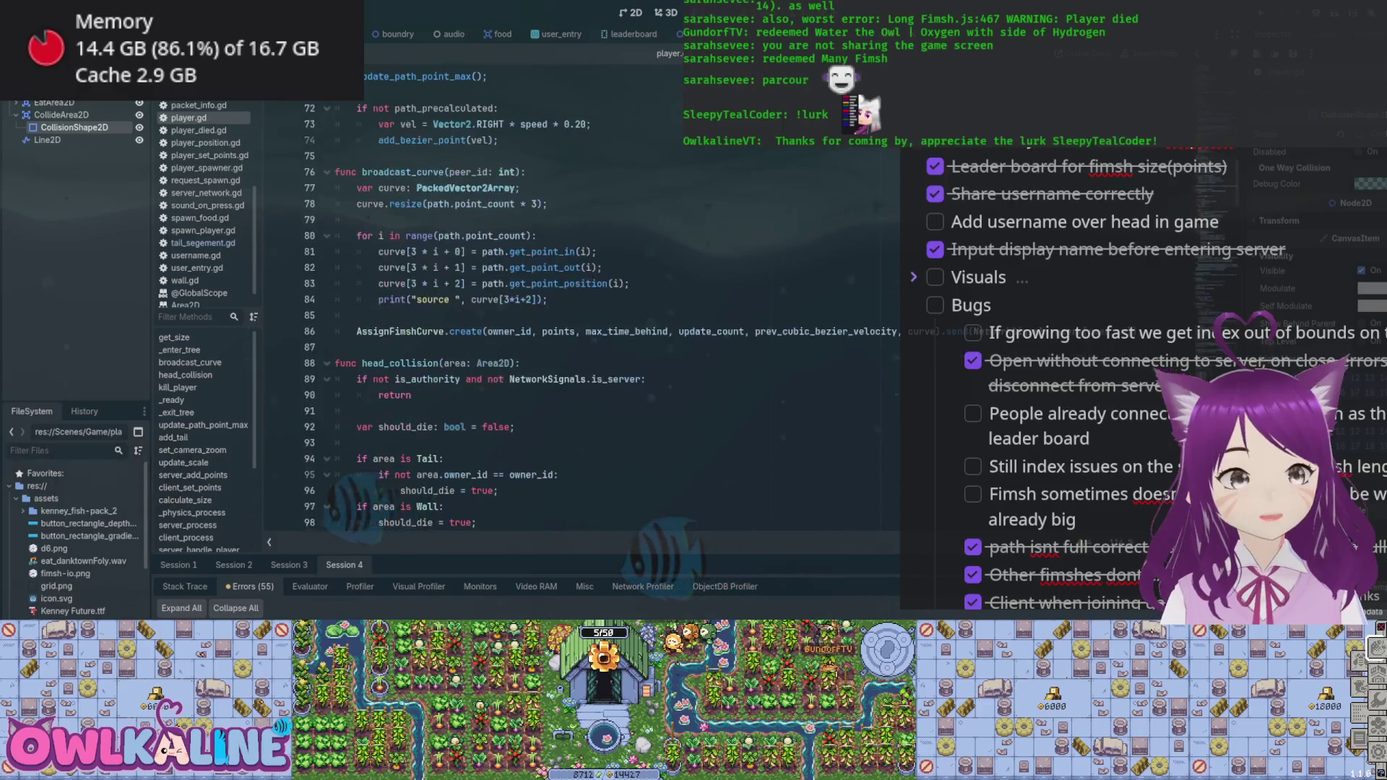
left_click(402, 331)
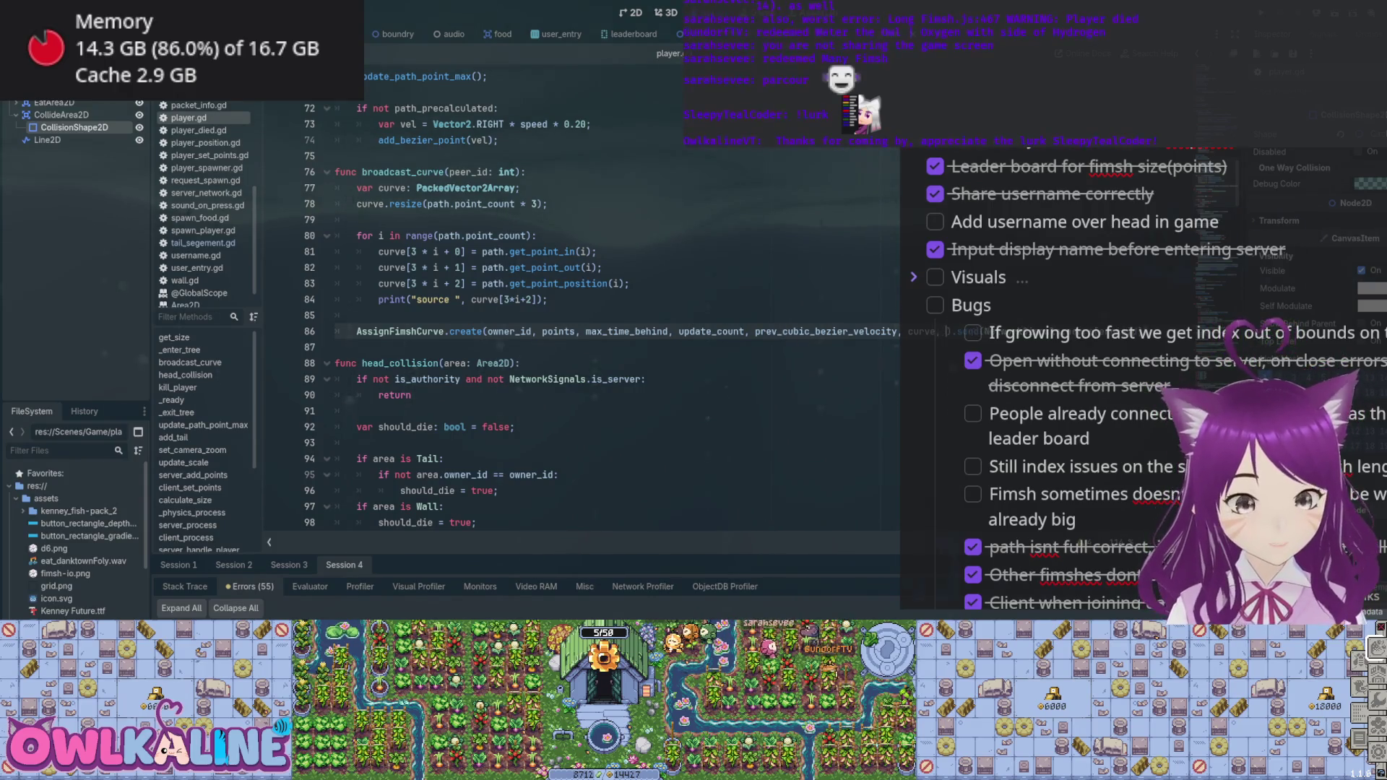
type("username")
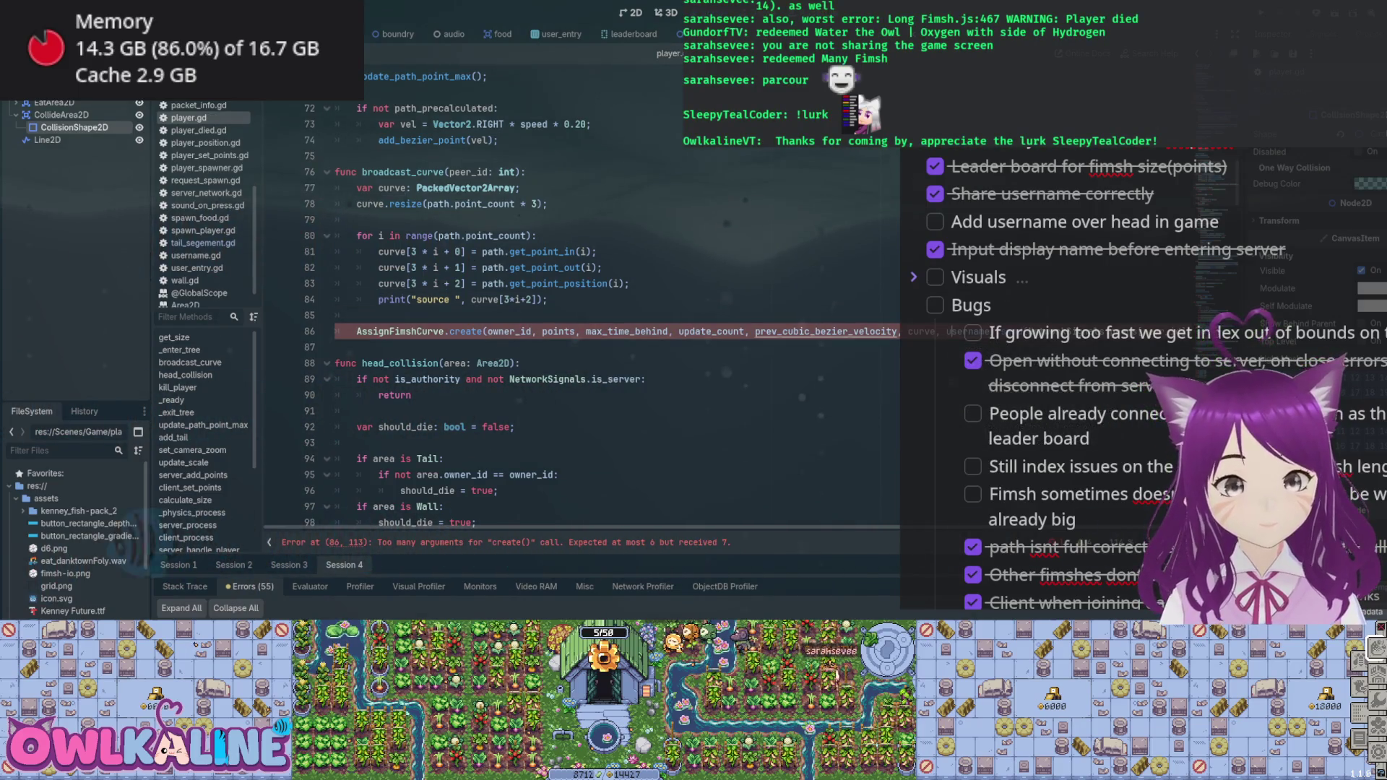
scroll(76, 549, "down", 10)
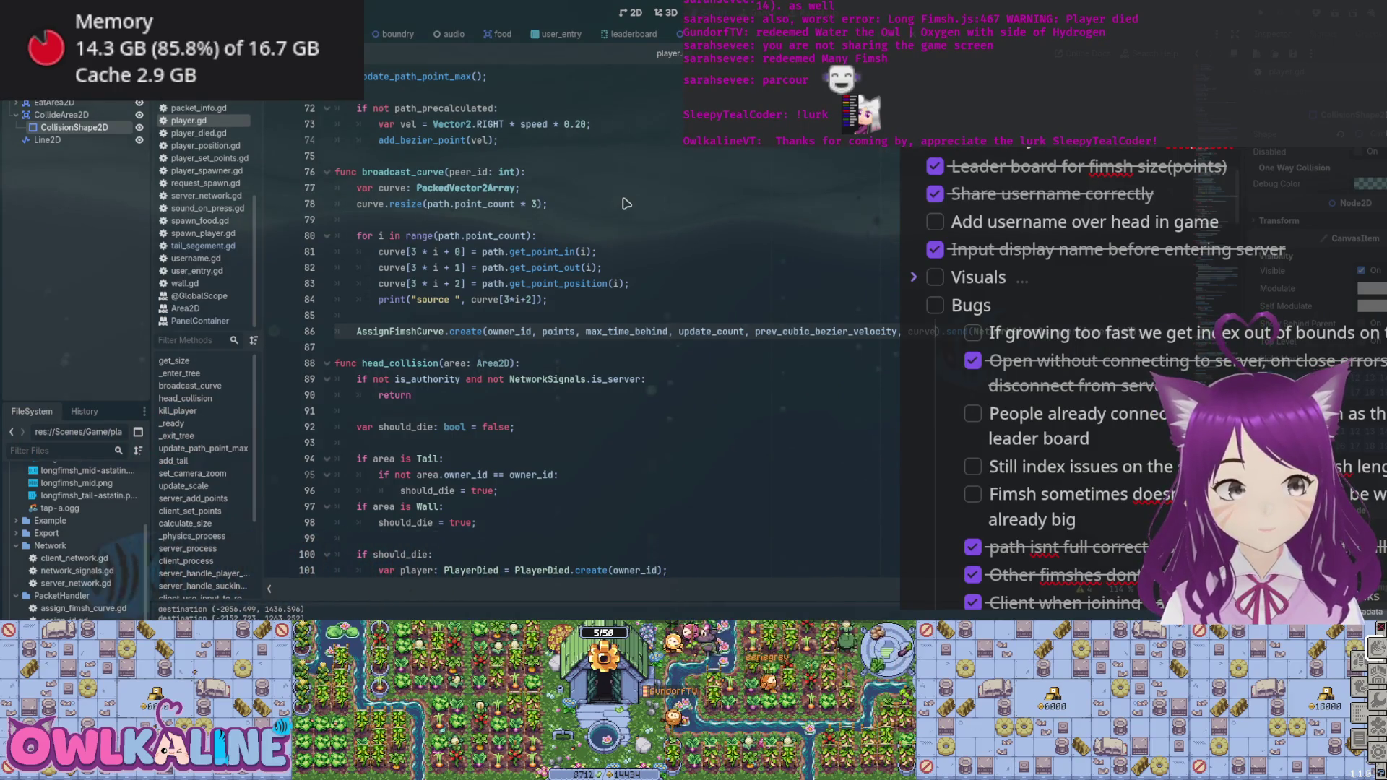
scroll(626, 204, "down", 15)
- Uncomment visual_line.points, cap tail_segement.gd's index at point_count-1, and relaunch joining as CLIENT
scroll(626, 204, "down", 20)
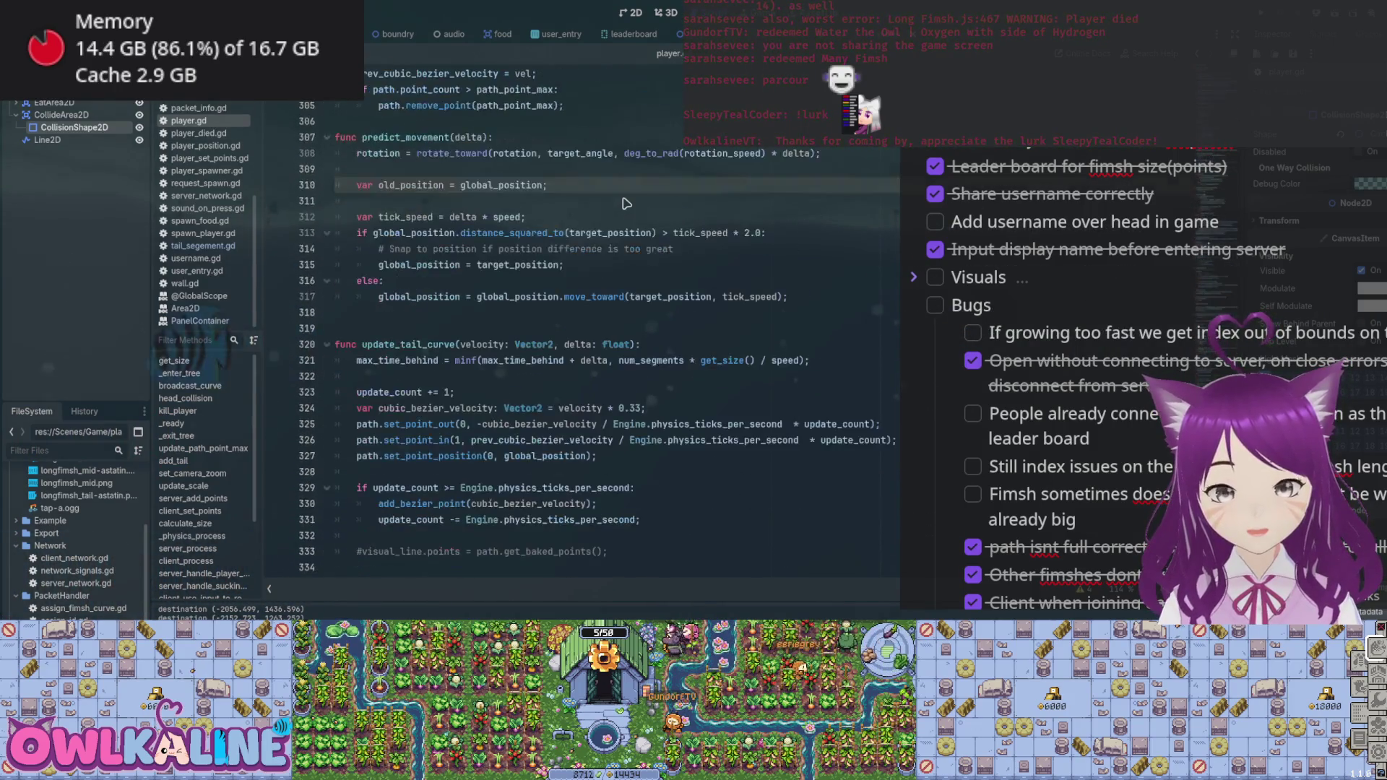
key("Down")
key("Down")
key("Down")
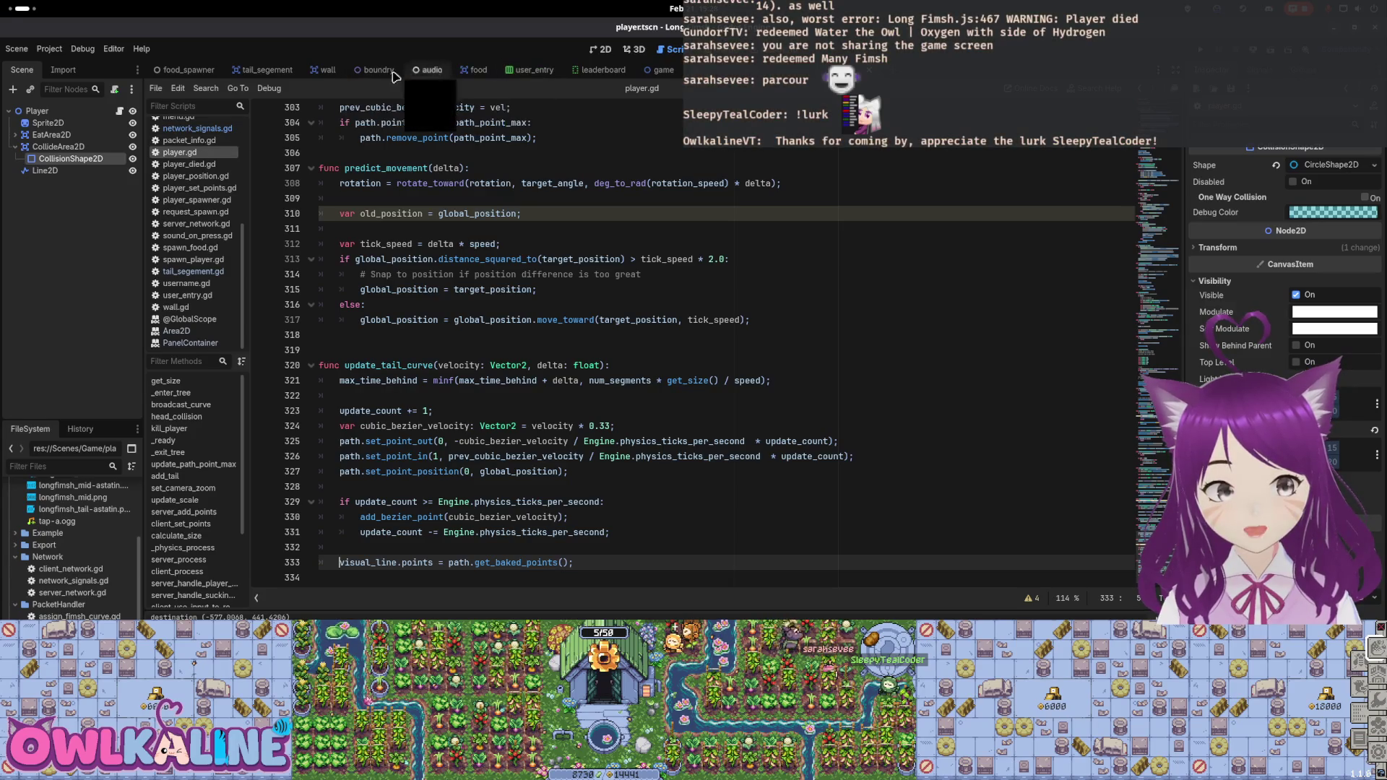
left_click(264, 70)
left_click(120, 112)
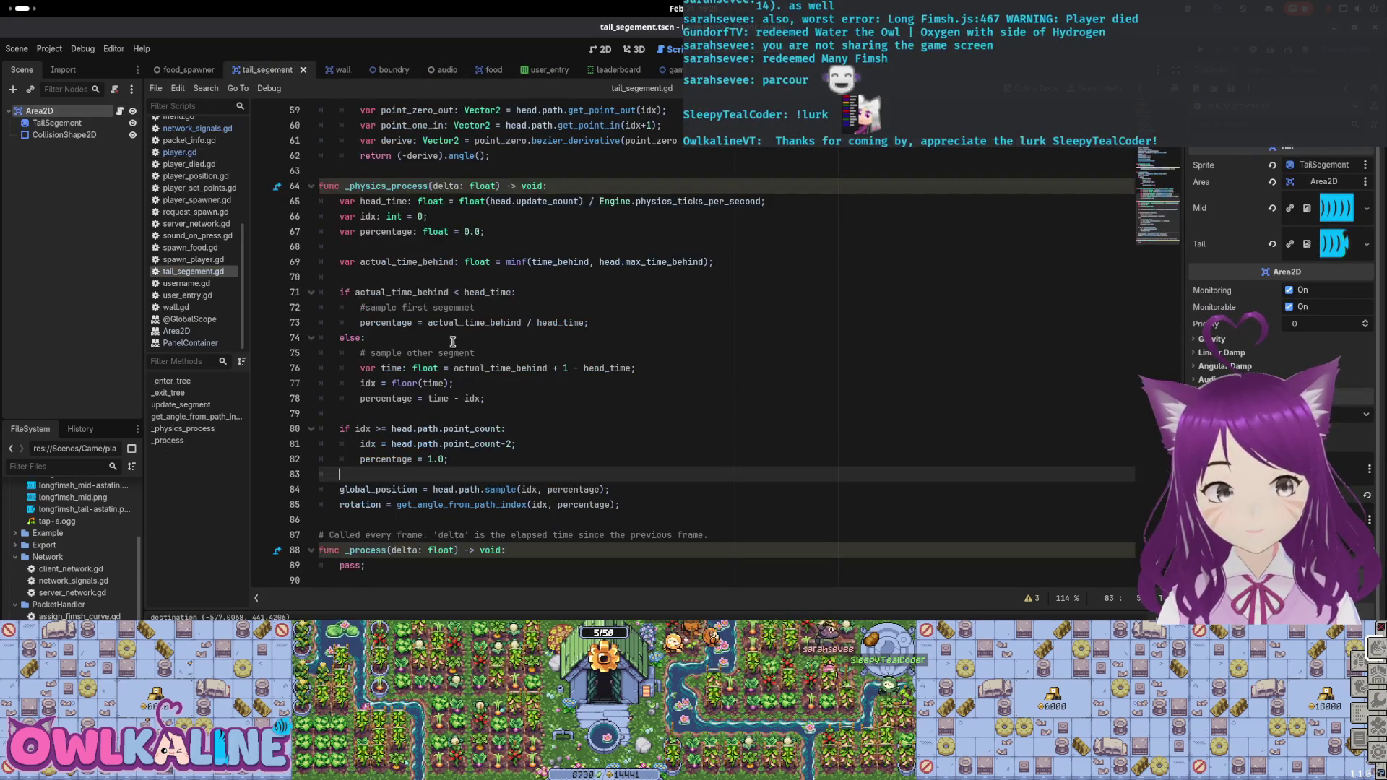
left_click(507, 442)
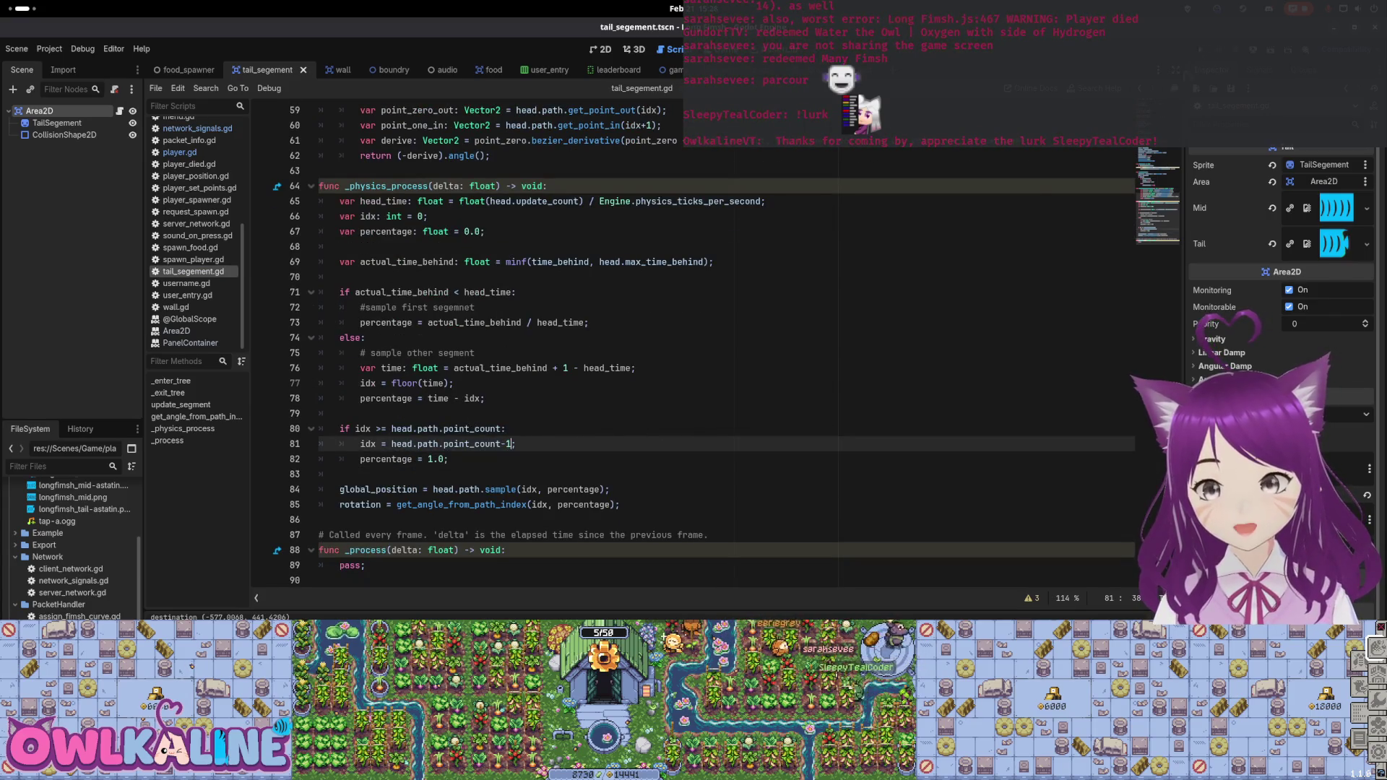
key("F5")
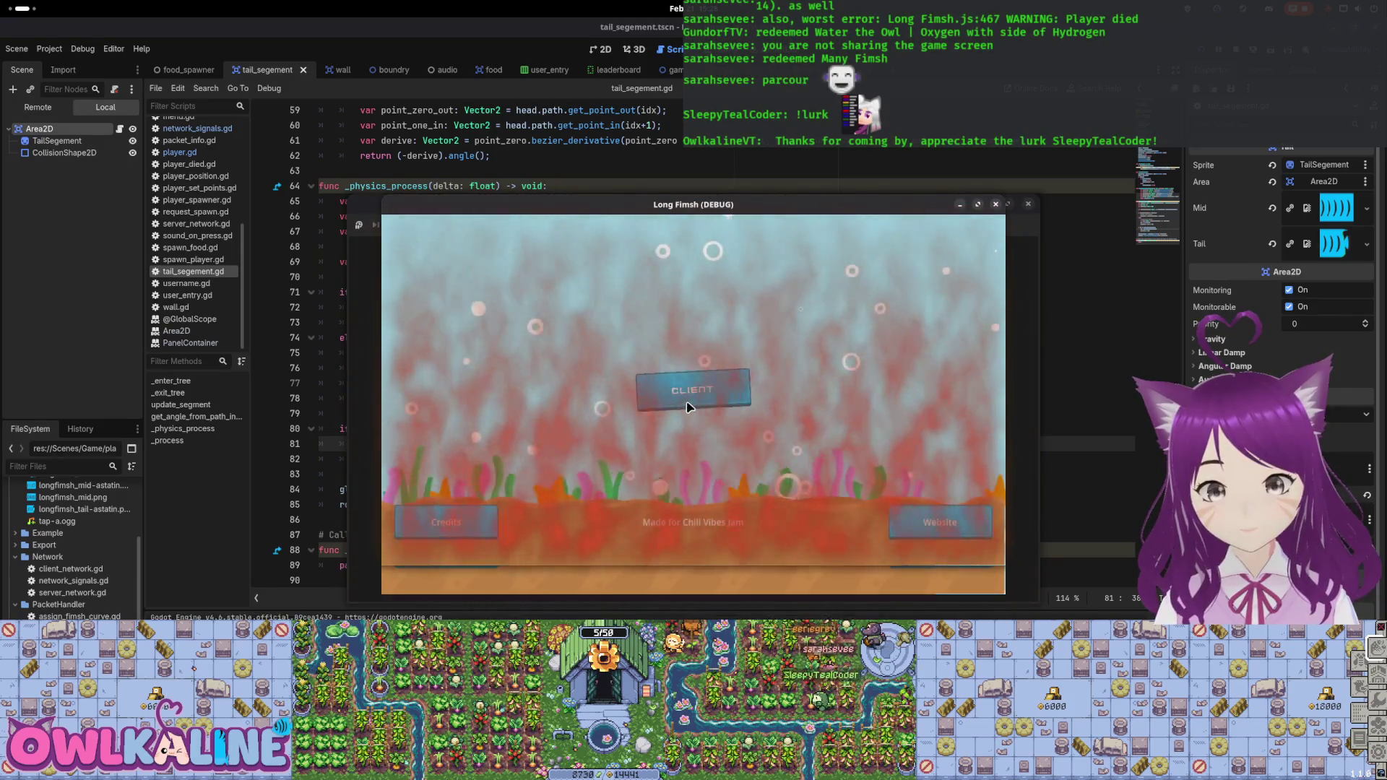
left_click(687, 406)
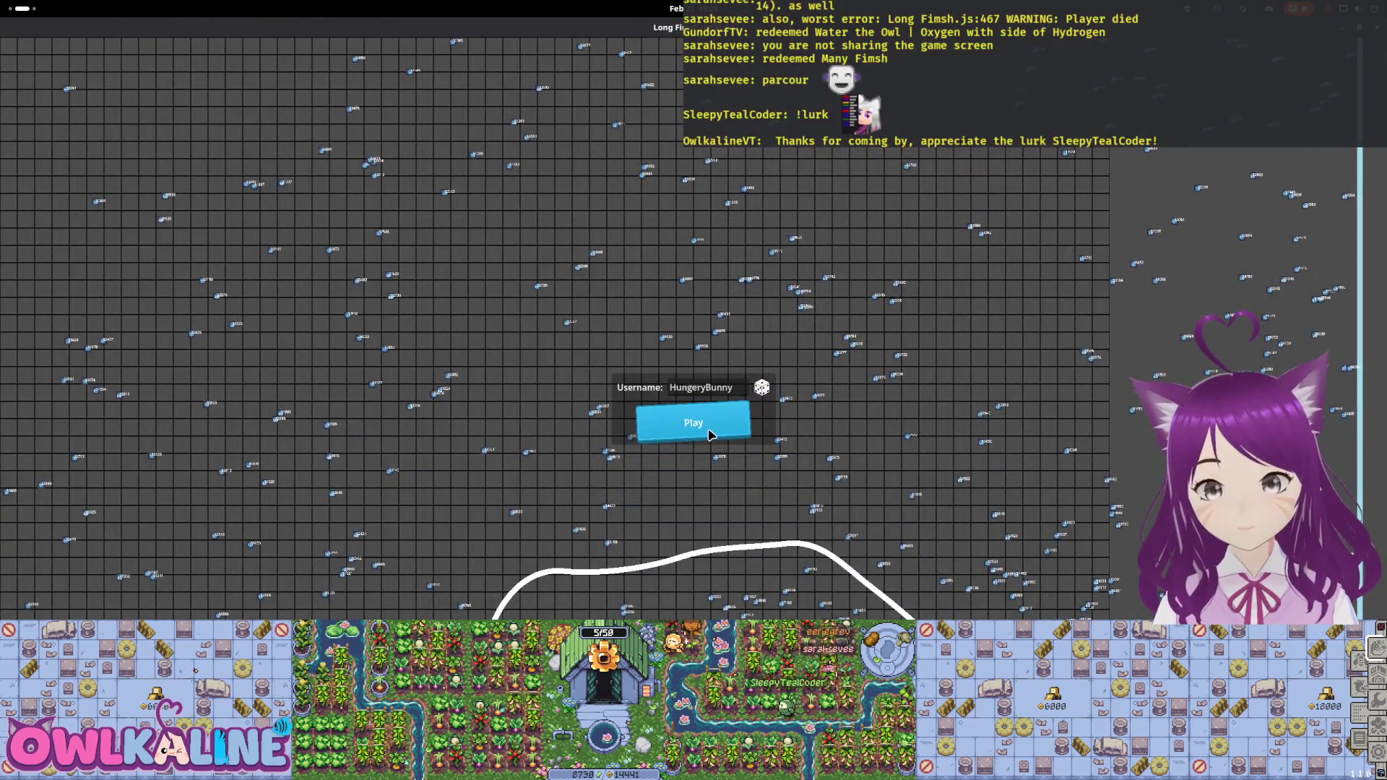